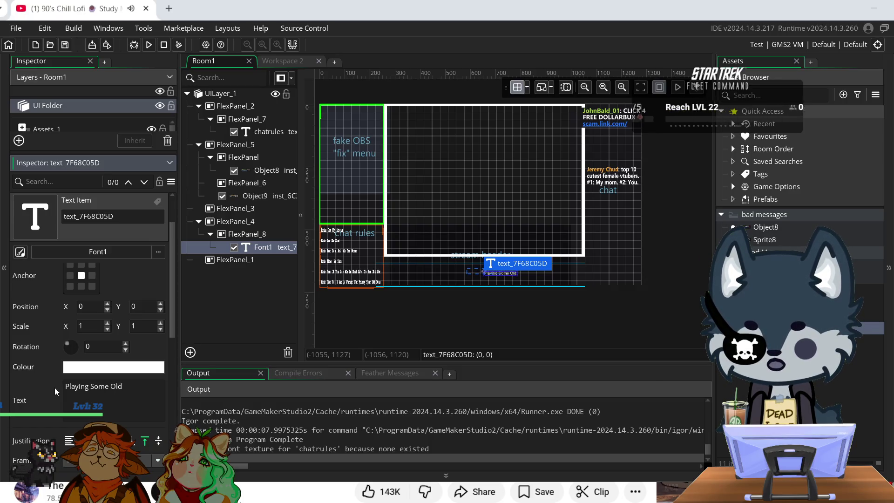
- Append 'Some Old FPS Game From My Childhood' after 'Playing' in text_7F68C05D's Text field
{"action": "type", "text": " FPS"}
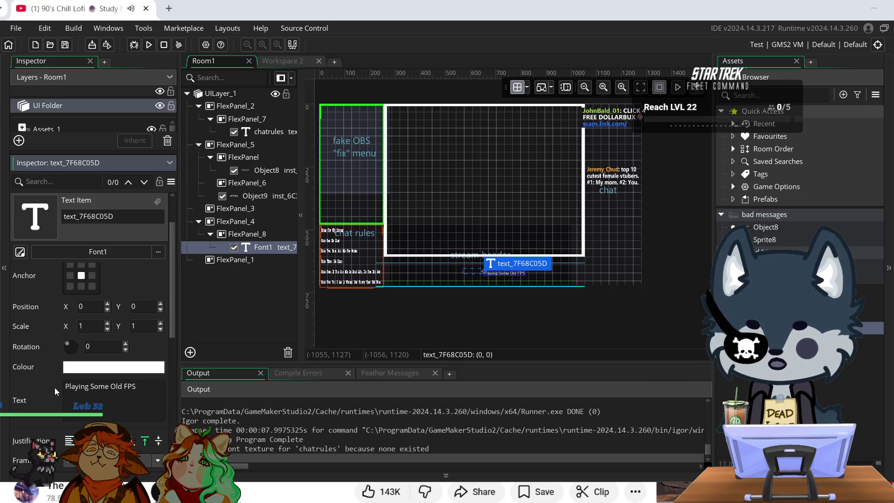
{"action": "type", "text": " Game"}
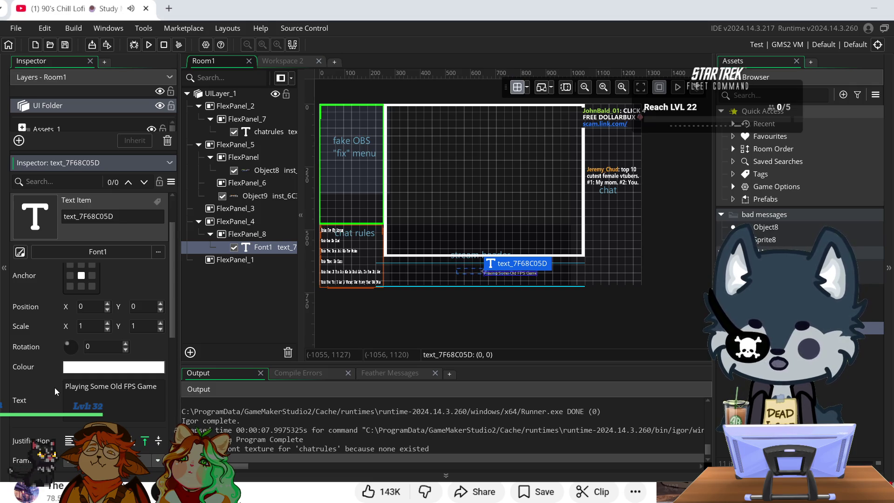
{"action": "type", "text": " From My Child"}
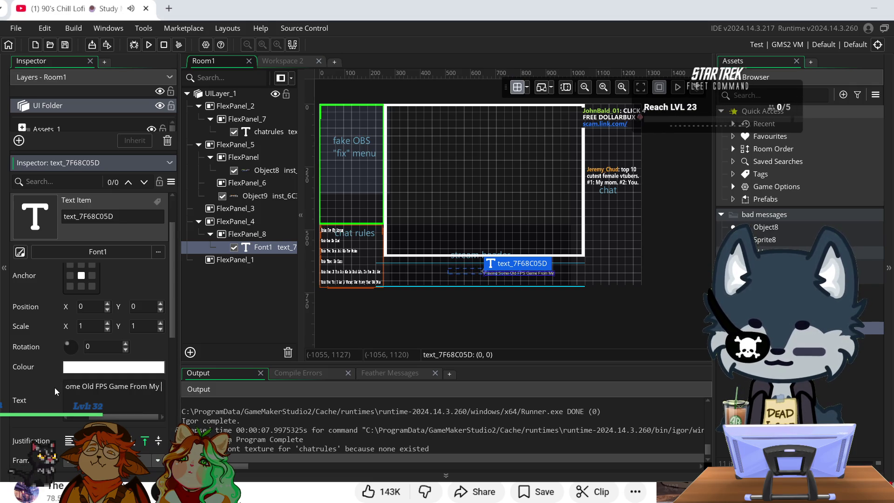
{"action": "type", "text": "hood"}
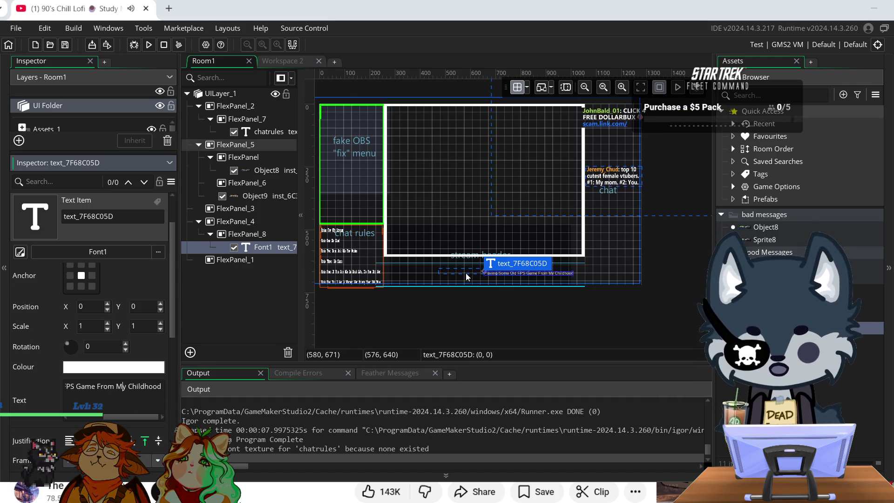
- Colour the header text item pink FF1CCA and keep its Scale X at 1
{"action": "left_click", "coordinate": [270, 247]}
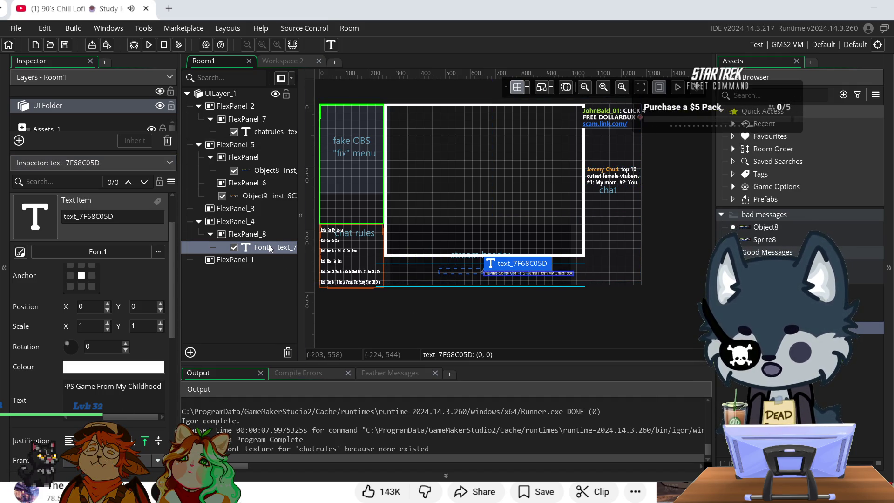
{"action": "left_click", "coordinate": [110, 367]}
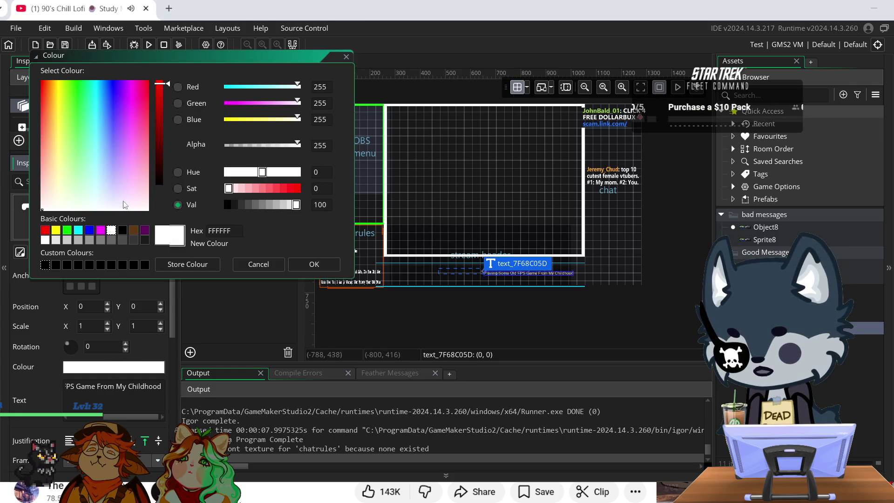
{"action": "left_click", "coordinate": [136, 96]}
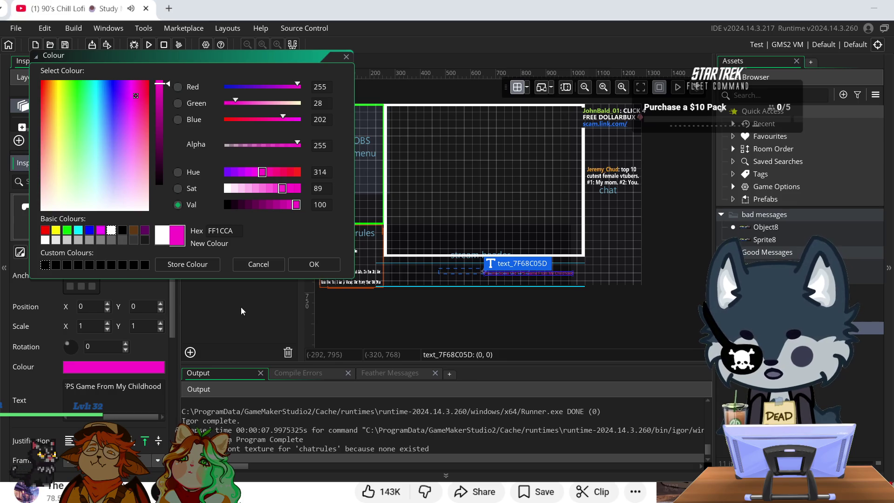
{"action": "left_click", "coordinate": [314, 264]}
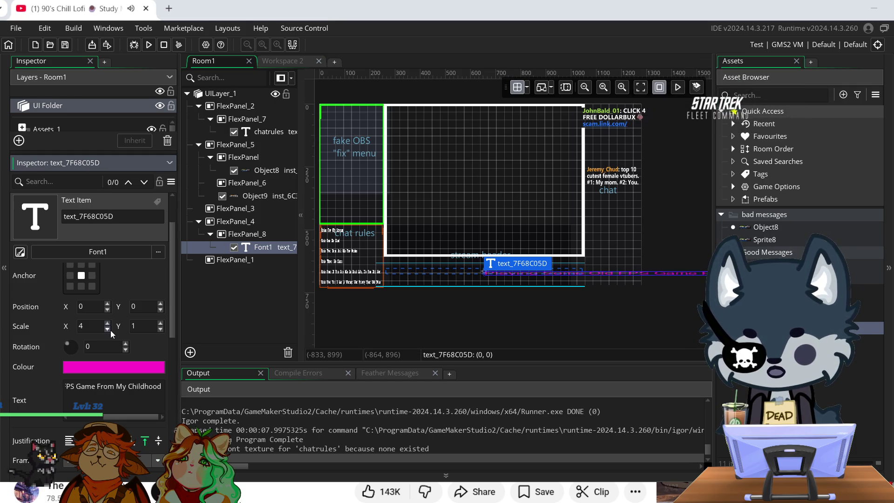
{"action": "left_click", "coordinate": [107, 330]}
{"action": "left_click", "coordinate": [108, 330]}
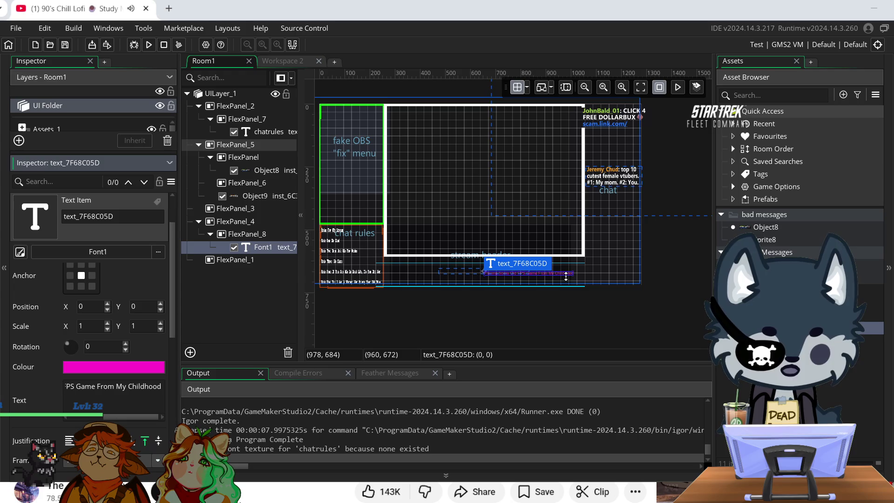
- Resize the header text to about 2.216 × 3.5 scale at (-394.5, -31.5), then deselect it
{"action": "left_click_drag", "start_coordinate": [566, 277], "coordinate": [573, 303]}
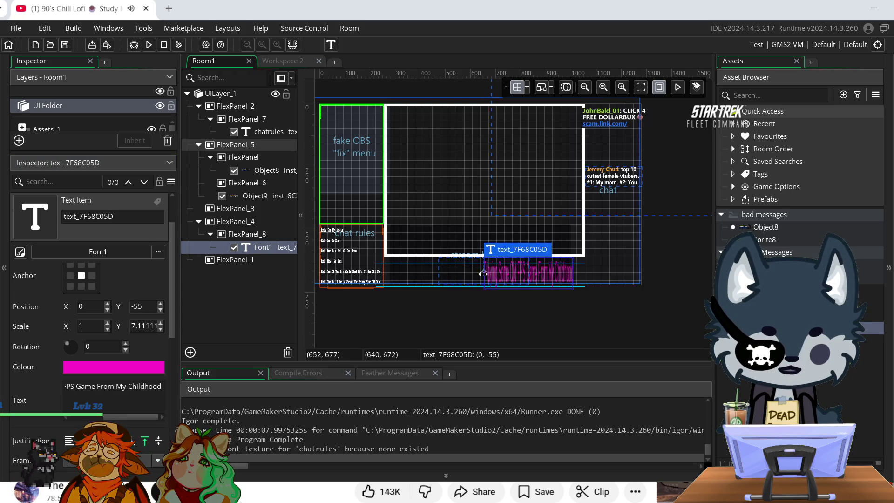
{"action": "left_click_drag", "start_coordinate": [485, 273], "coordinate": [370, 276]}
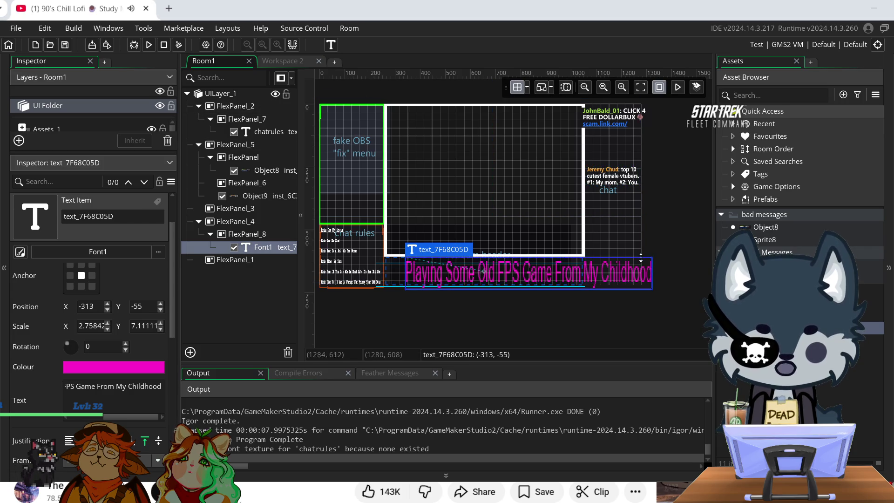
{"action": "mouse_move", "coordinate": [638, 268]}
{"action": "left_mouse_down"}
{"action": "mouse_move", "coordinate": [654, 270]}
{"action": "mouse_move", "coordinate": [555, 272]}
{"action": "left_mouse_up"}
{"action": "left_click_drag", "start_coordinate": [372, 269], "coordinate": [397, 268]}
{"action": "left_click_drag", "start_coordinate": [528, 273], "coordinate": [530, 273]}
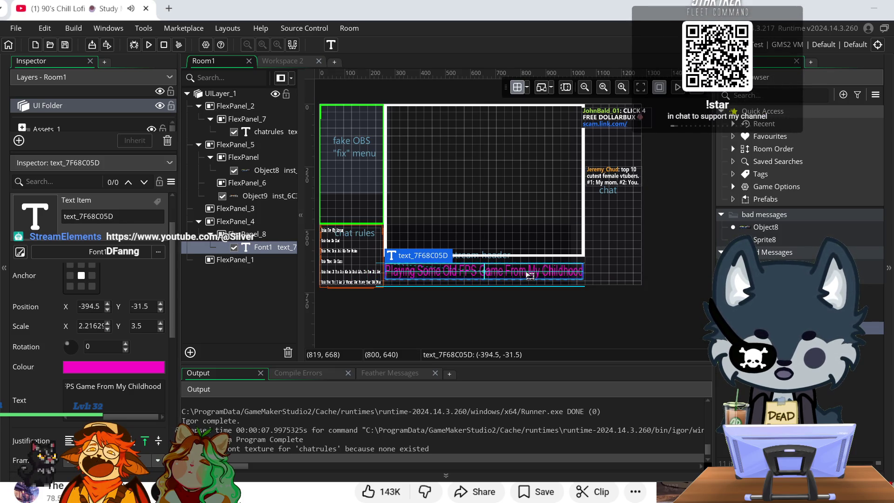
{"action": "left_click", "coordinate": [552, 322]}
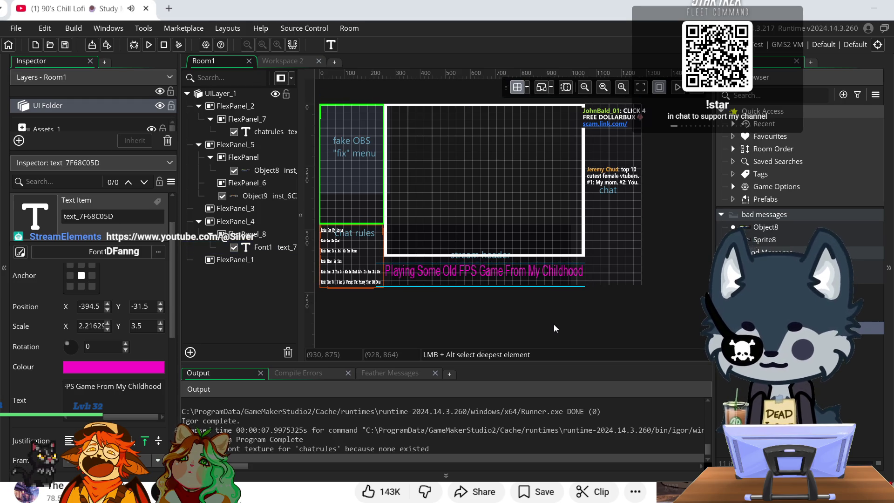
{"action": "left_click", "coordinate": [120, 217]}
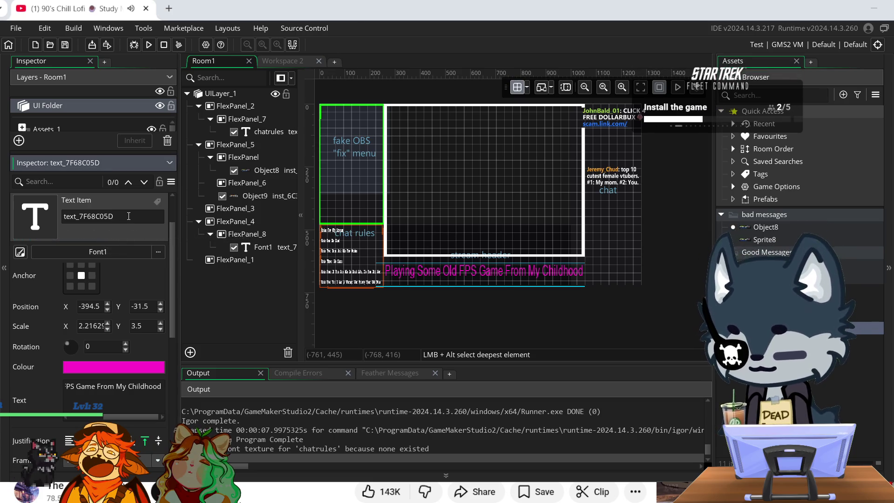
{"action": "scroll", "coordinate": [140, 377], "scroll_direction": "down", "scroll_amount": 1}
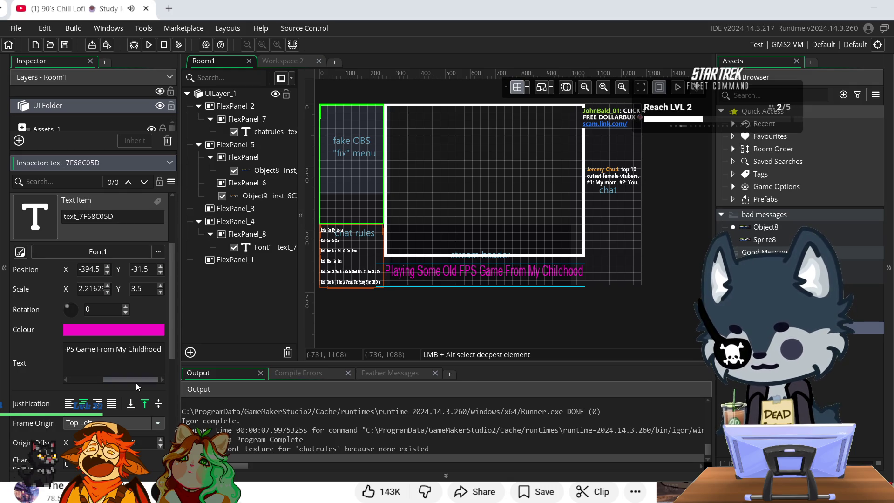
{"action": "scroll", "coordinate": [138, 387], "scroll_direction": "down", "scroll_amount": 1}
{"action": "scroll", "coordinate": [100, 353], "scroll_direction": "down", "scroll_amount": 5}
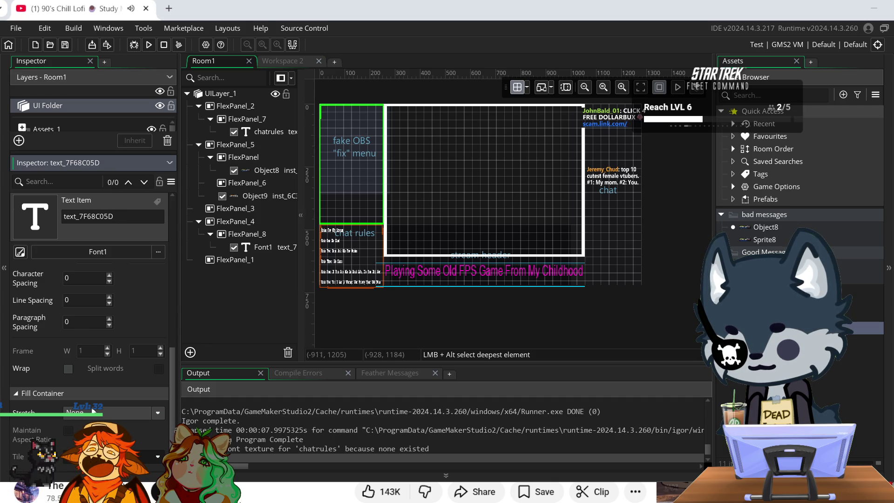
{"action": "scroll", "coordinate": [102, 405], "scroll_direction": "up", "scroll_amount": 2}
{"action": "scroll", "coordinate": [103, 404], "scroll_direction": "up", "scroll_amount": 5}
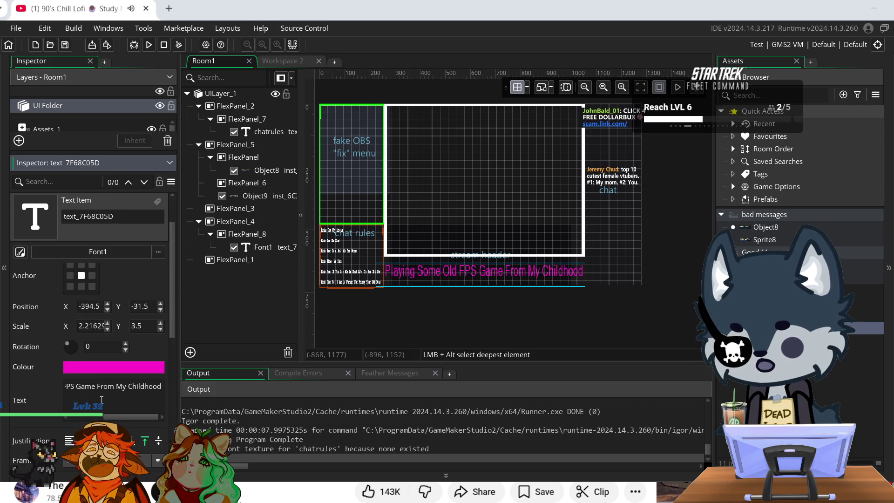
{"action": "left_click", "coordinate": [497, 319]}
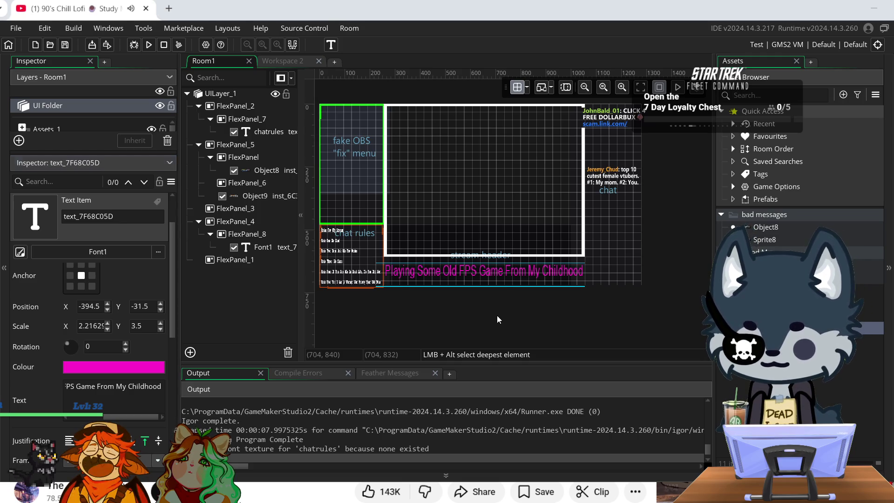
{"action": "left_click", "coordinate": [255, 248]}
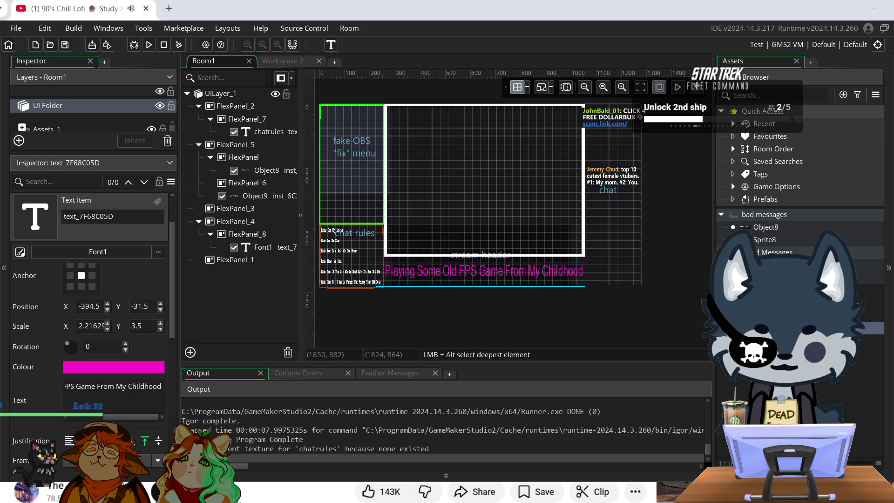
- Rename the Font1 font asset to streamheader, retrying after the invalid-name error
{"action": "right_click", "coordinate": [852, 169]}
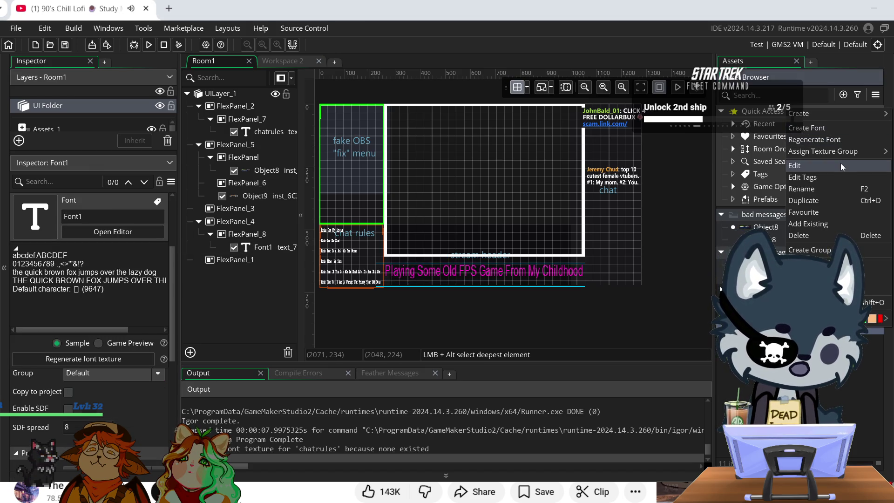
{"action": "left_click", "coordinate": [829, 187]}
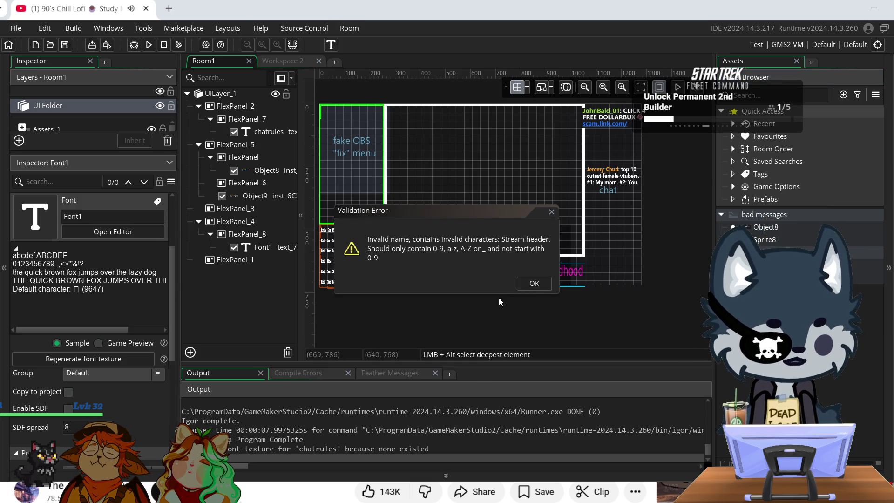
{"action": "left_click", "coordinate": [533, 281]}
{"action": "right_click", "coordinate": [764, 109]}
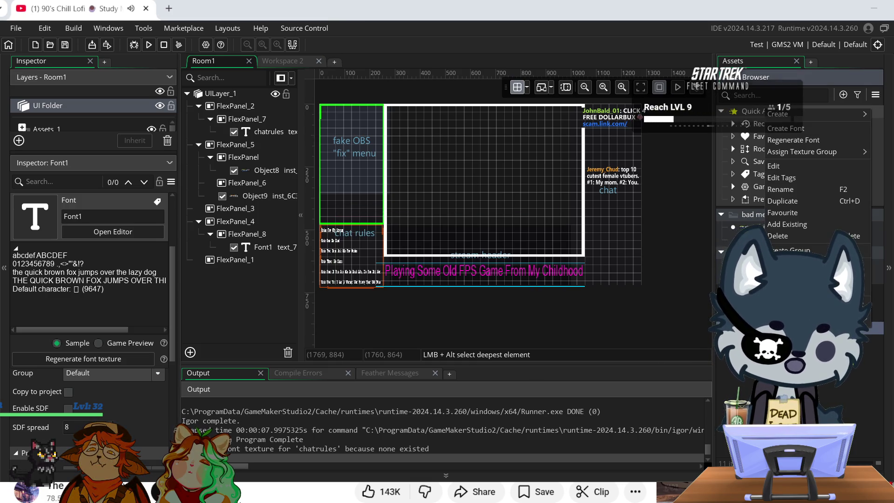
{"action": "mouse_move", "coordinate": [789, 113]}
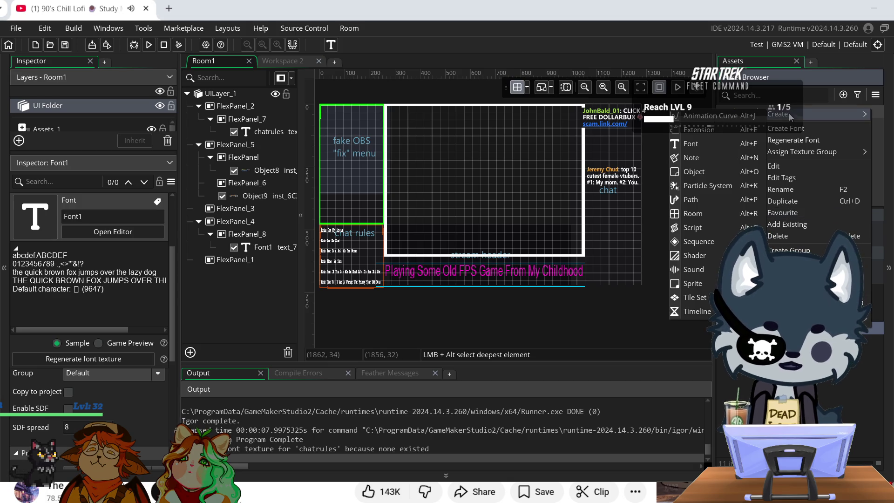
{"action": "left_click", "coordinate": [796, 192]}
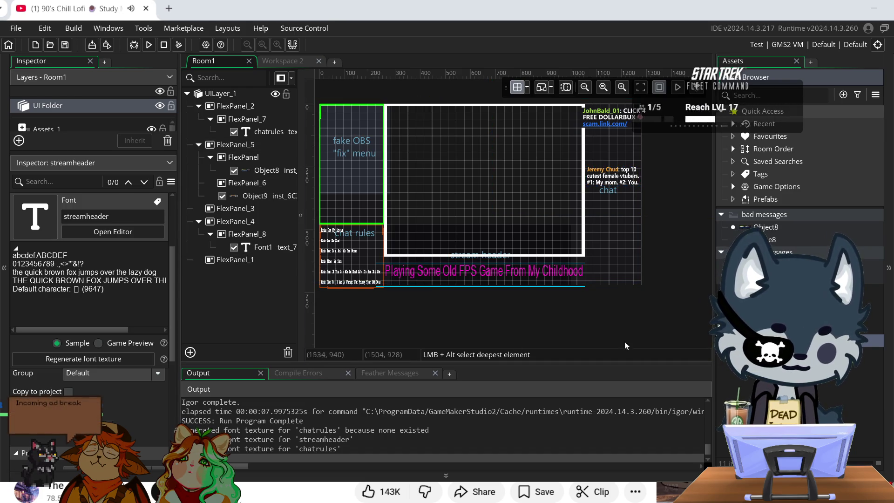
{"action": "left_click", "coordinate": [268, 249]}
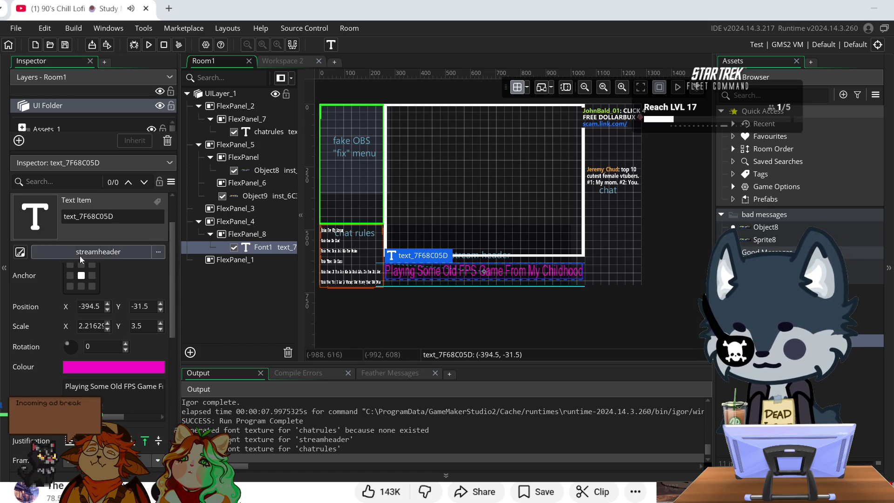
{"action": "left_click", "coordinate": [120, 251]}
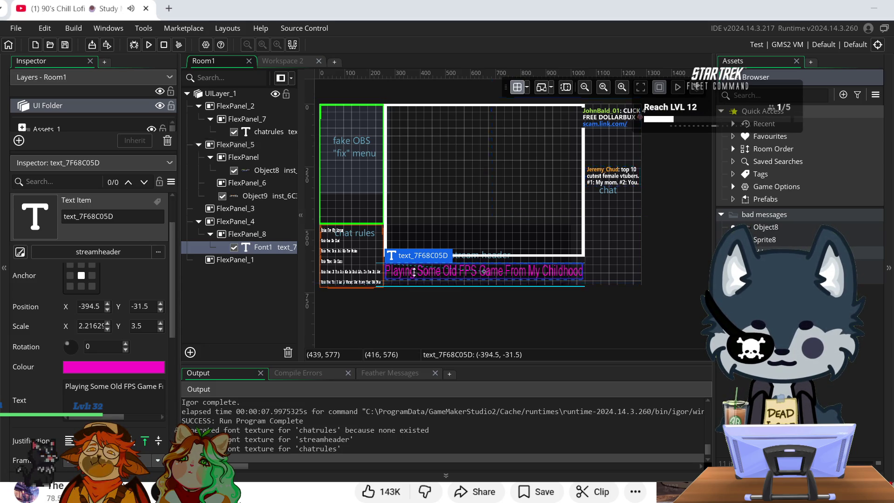
{"action": "left_click", "coordinate": [348, 157]}
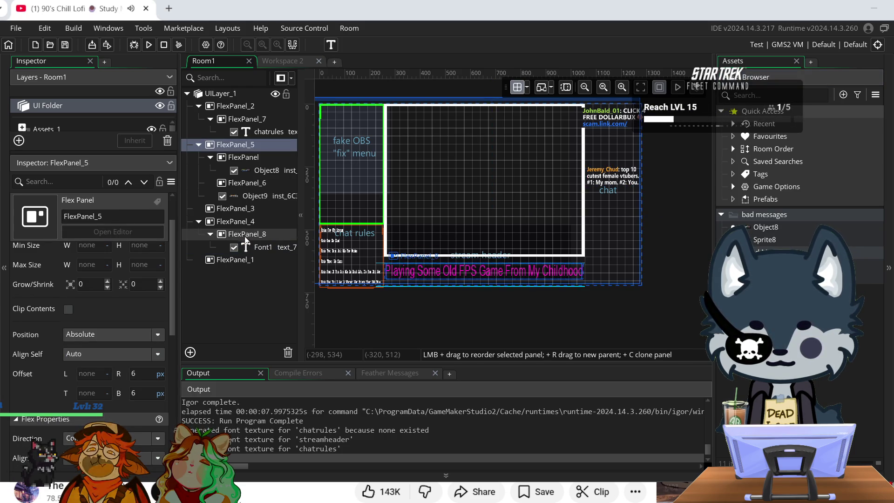
- Move FlexPanel_3 to the top of UILayer_1 so its left offset becomes 9 px
{"action": "left_click", "coordinate": [243, 210]}
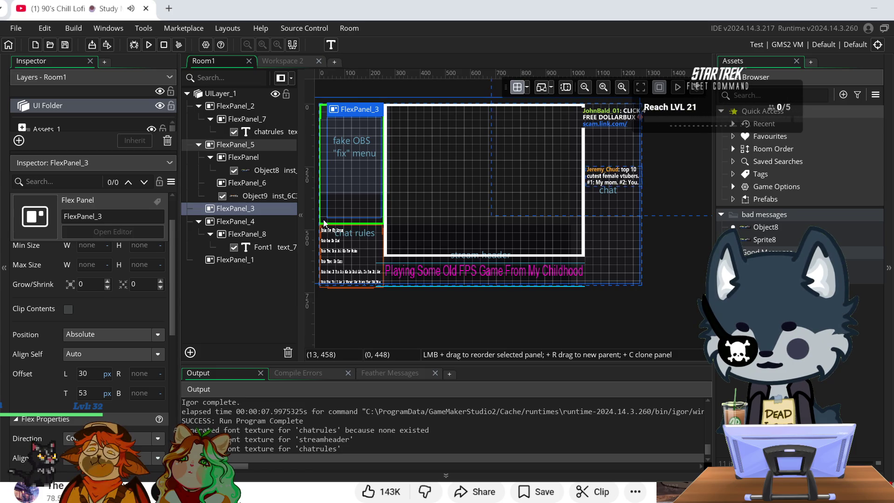
{"action": "mouse_move", "coordinate": [319, 222]}
{"action": "left_mouse_down"}
{"action": "mouse_move", "coordinate": [356, 177]}
{"action": "mouse_move", "coordinate": [338, 153]}
{"action": "left_mouse_up"}
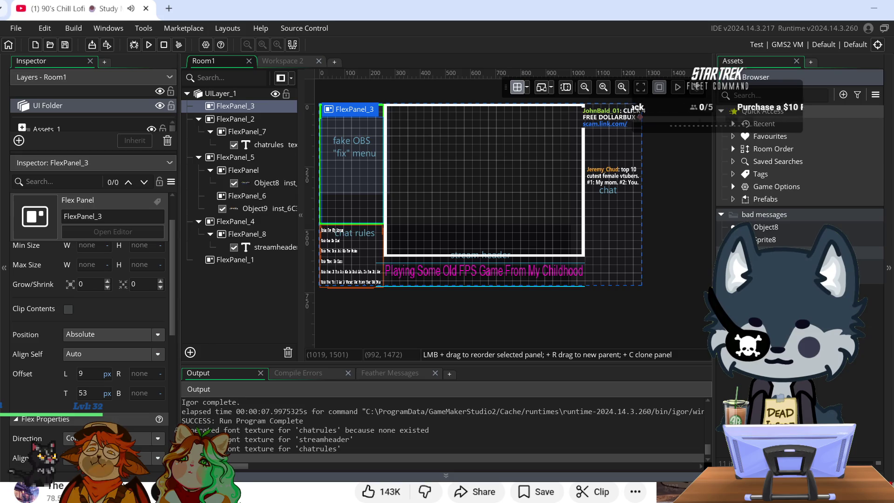
- Open a new browser tab and run a web search
{"action": "left_click", "coordinate": [170, 9]}
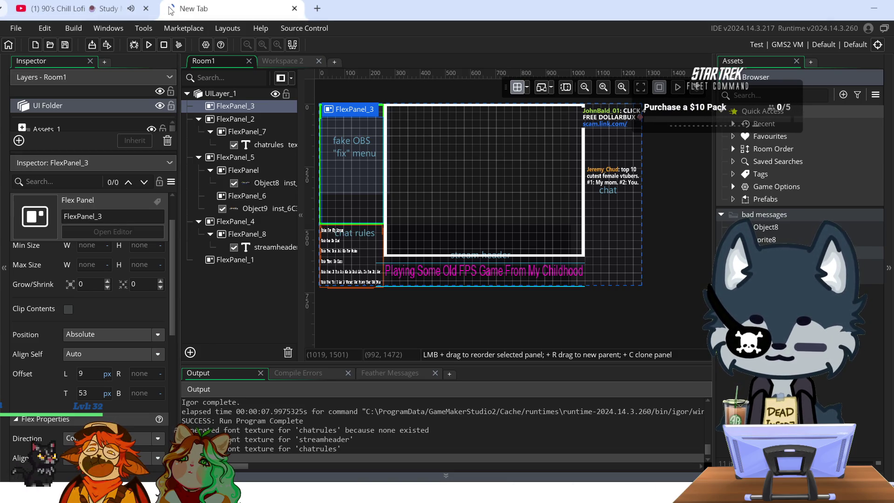
{"action": "key", "text": "Return"}
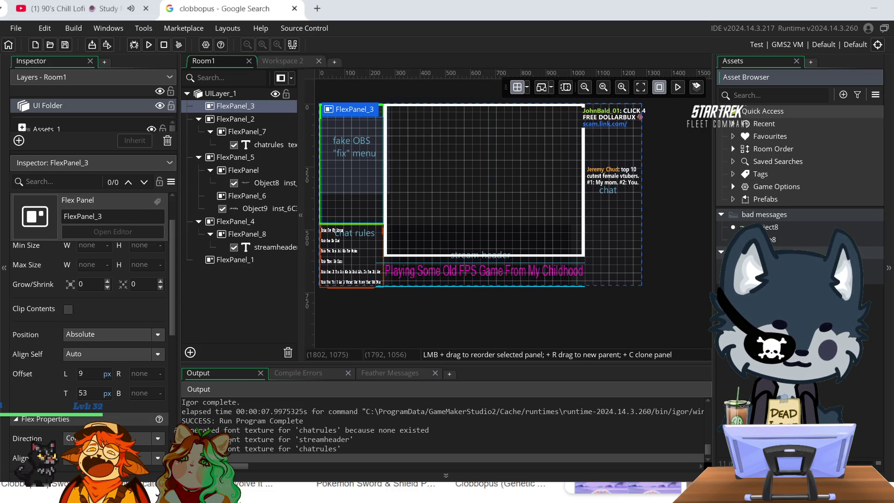
- Create a new Object asset from the Asset Browser, dismissing the duplicate-name error
{"action": "right_click", "coordinate": [754, 354]}
{"action": "mouse_move", "coordinate": [792, 380]}
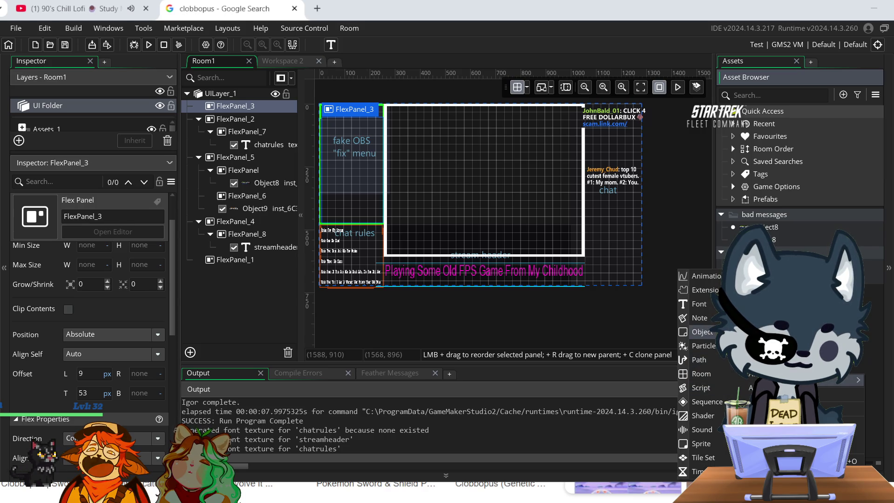
{"action": "left_click", "coordinate": [710, 332]}
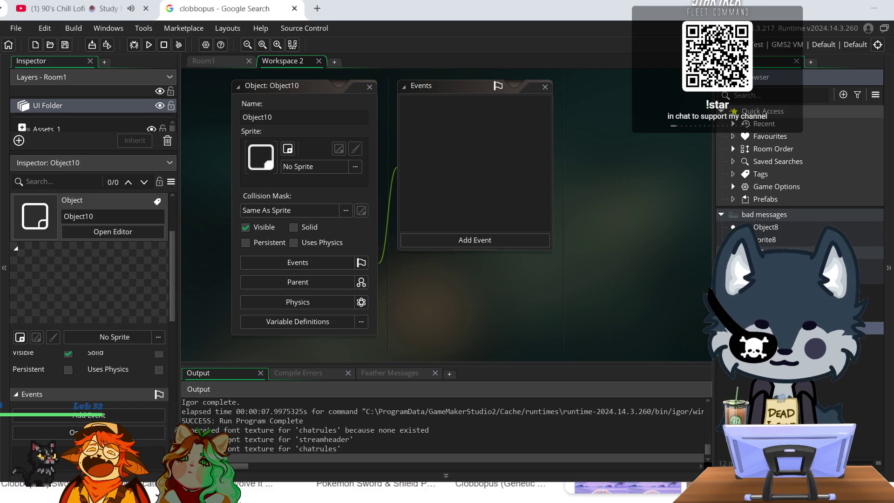
{"action": "left_click", "coordinate": [683, 337]}
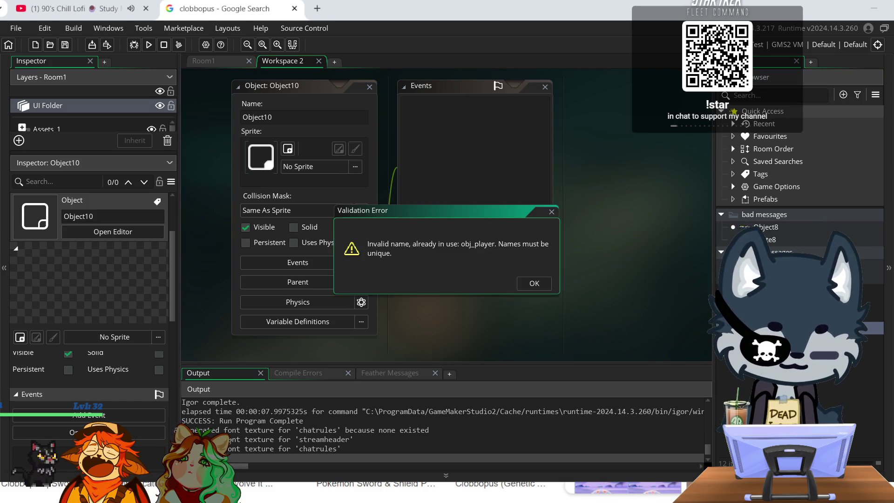
{"action": "left_click", "coordinate": [534, 283]}
- Rename the new object from Object10 to player
{"action": "left_click", "coordinate": [306, 112]}
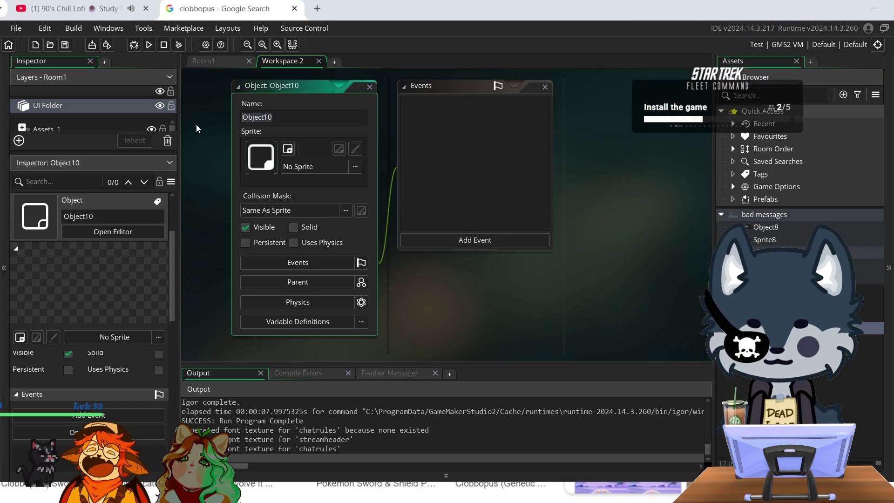
{"action": "type", "text": "ol"}
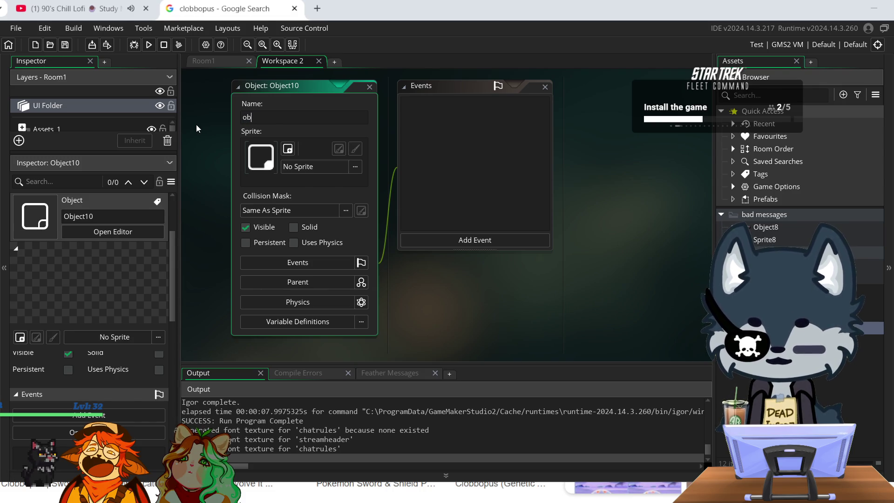
{"action": "key", "text": "BackSpace"}
{"action": "key", "text": "BackSpace"}
{"action": "type", "text": "player"}
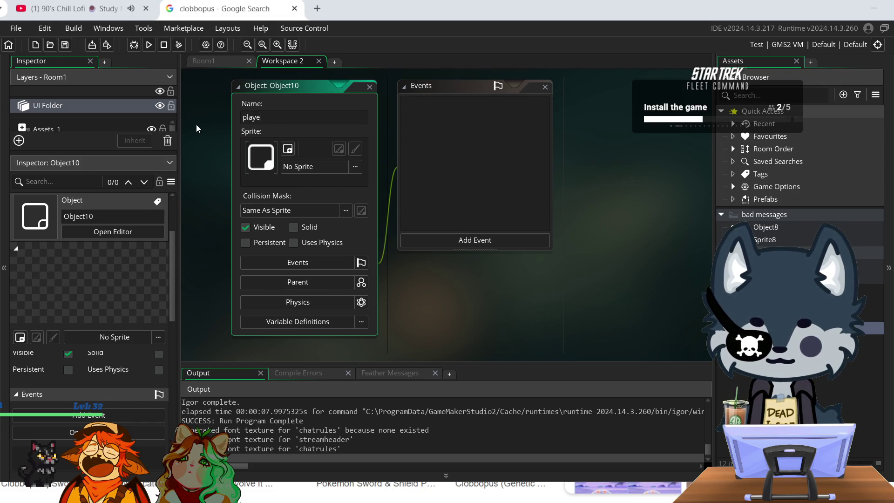
{"action": "key", "text": "Return"}
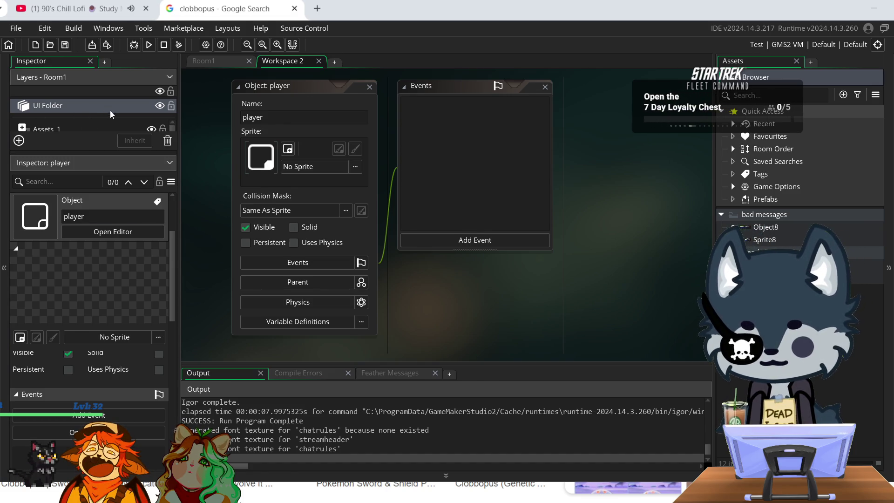
- Select Room1's Instances layer and drag obj_player with Sprite1 onto the room canvas
{"action": "left_click_drag", "start_coordinate": [91, 154], "coordinate": [91, 212]}
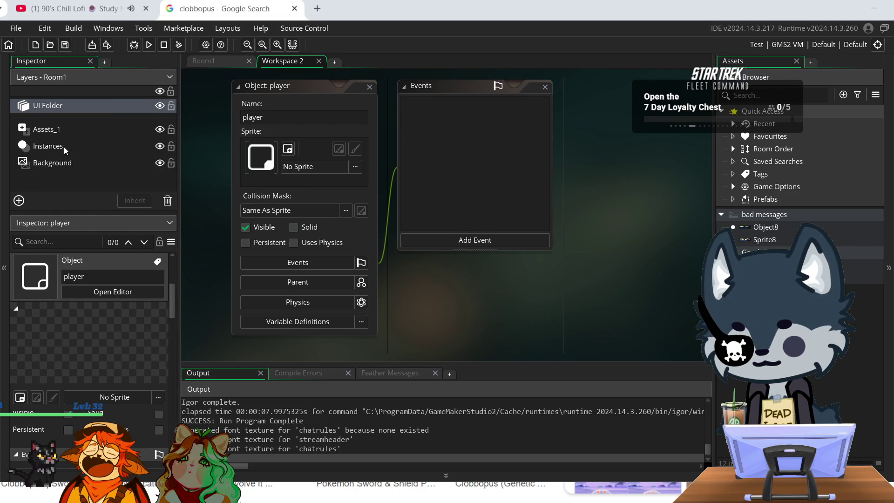
{"action": "left_click", "coordinate": [63, 146]}
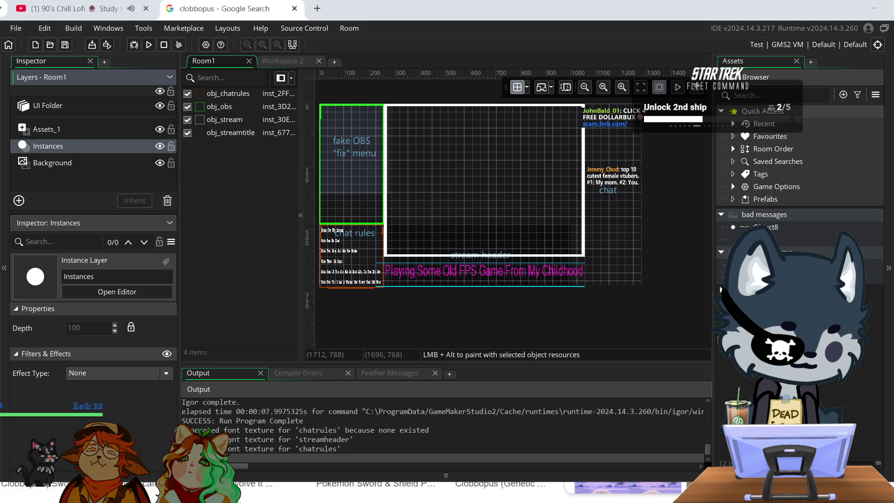
{"action": "left_click", "coordinate": [769, 289]}
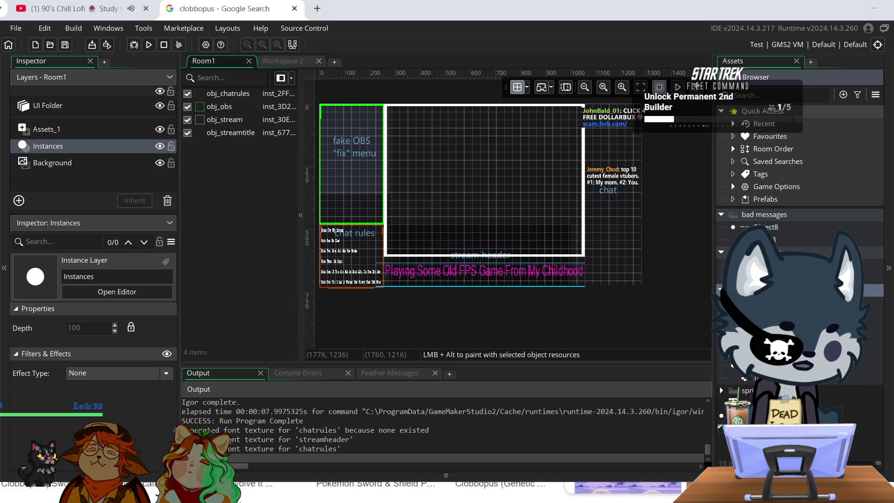
{"action": "left_click", "coordinate": [754, 415]}
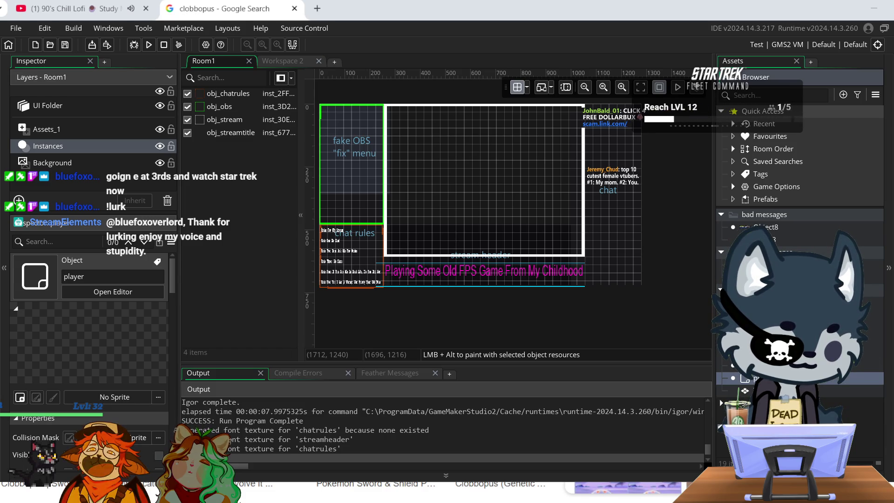
{"action": "left_click", "coordinate": [755, 328]}
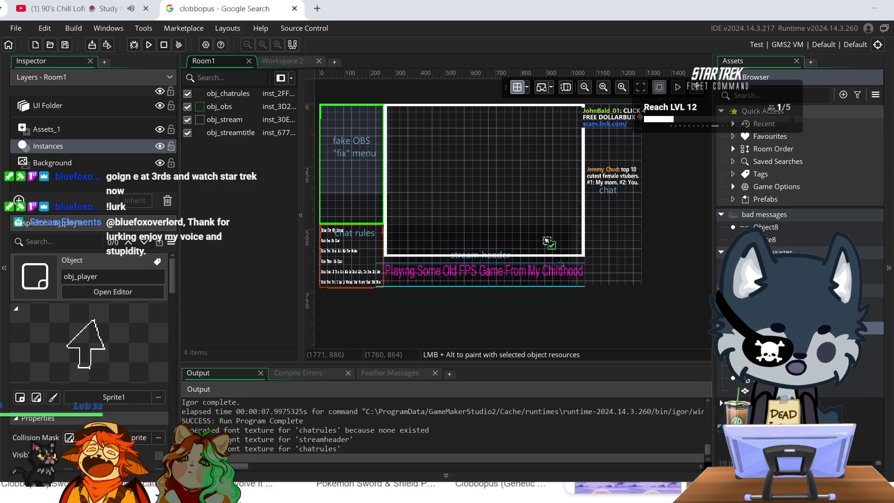
{"action": "left_click_drag", "start_coordinate": [755, 328], "coordinate": [522, 179]}
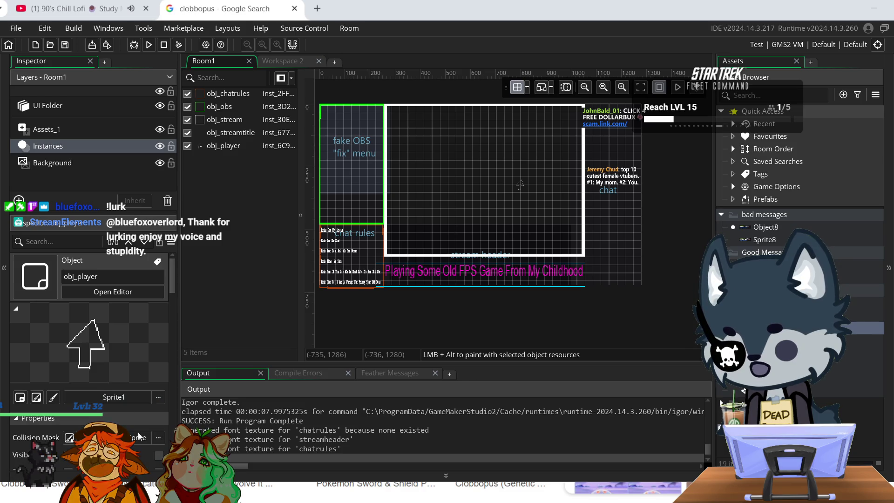
{"action": "scroll", "coordinate": [124, 322], "scroll_direction": "down", "scroll_amount": 2}
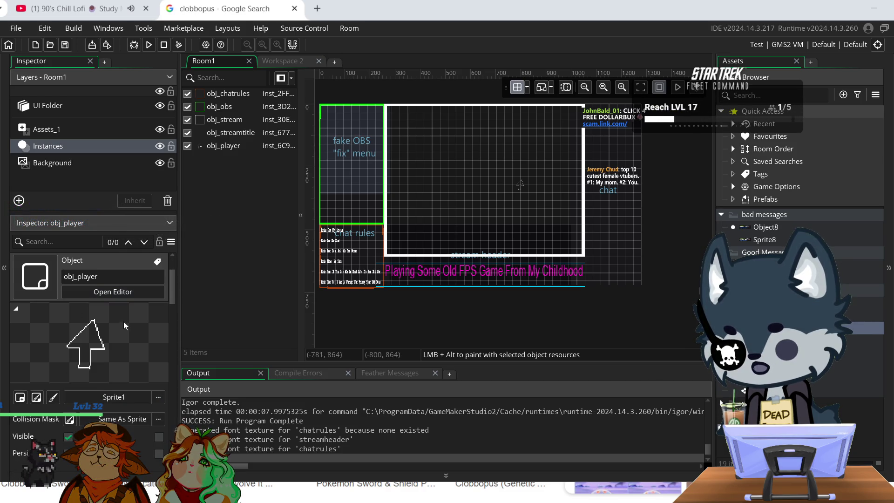
{"action": "scroll", "coordinate": [134, 337], "scroll_direction": "down", "scroll_amount": 2}
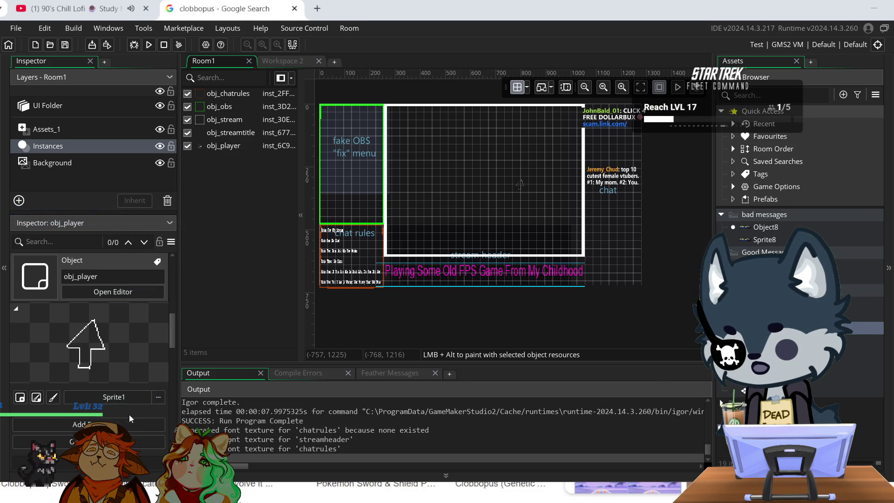
- Add a Step > Step event to obj_player using GML Visual scripting
{"action": "left_click", "coordinate": [139, 424]}
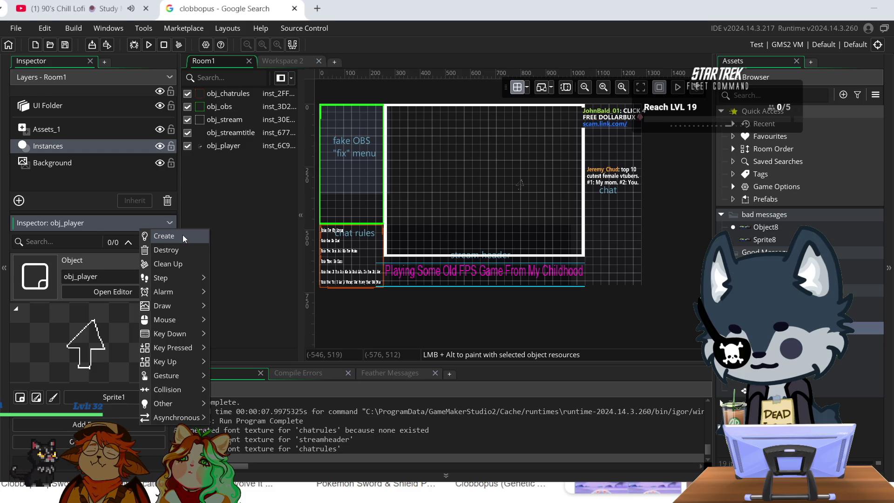
{"action": "mouse_move", "coordinate": [171, 279]}
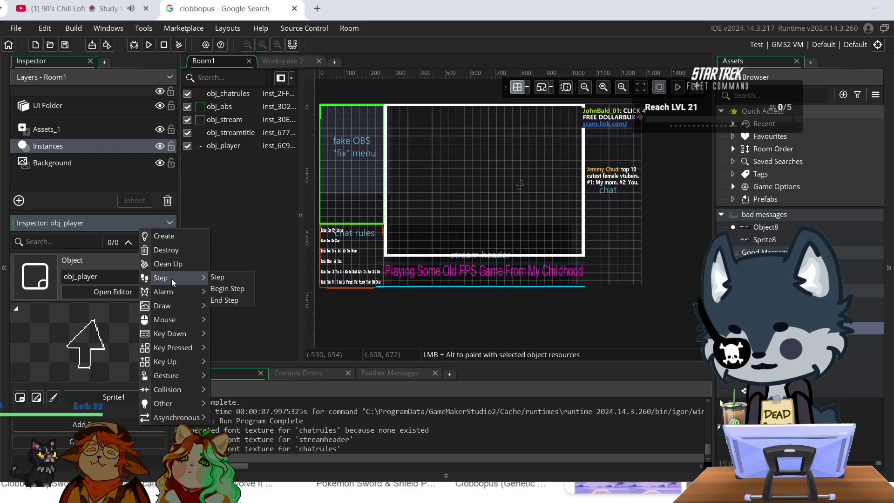
{"action": "left_click", "coordinate": [243, 279]}
{"action": "left_click", "coordinate": [538, 249]}
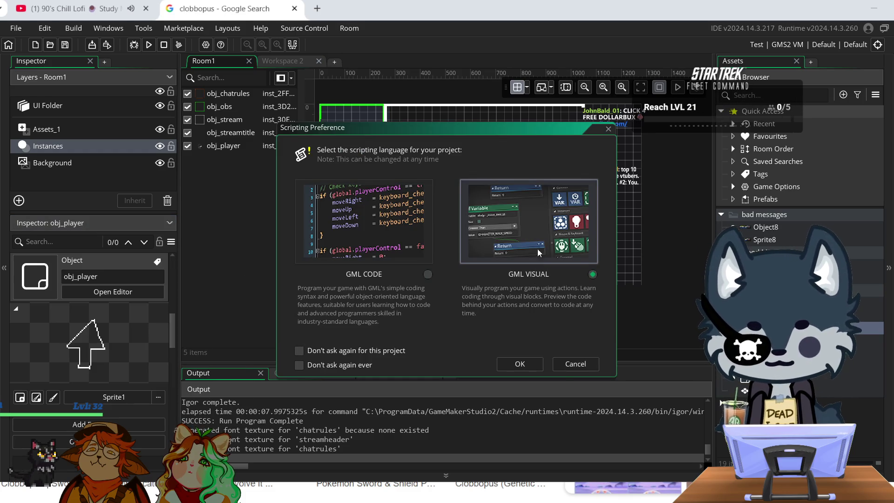
{"action": "left_click", "coordinate": [530, 364]}
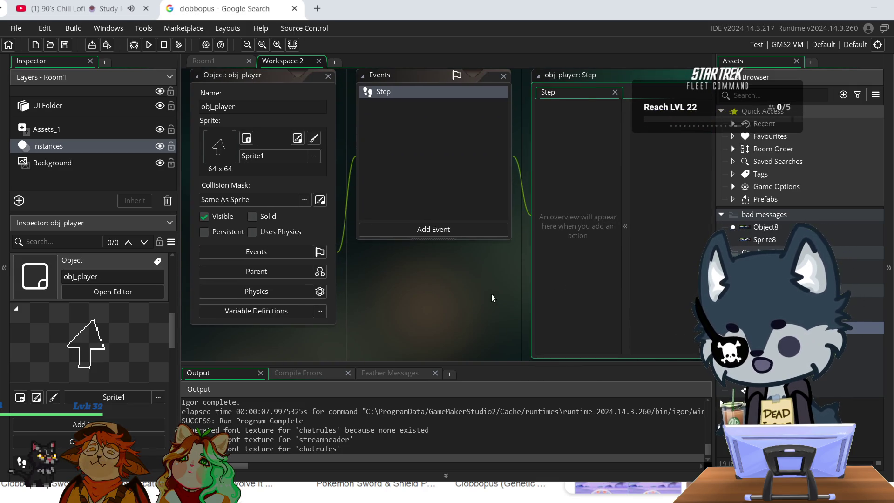
- Expand the action Toolbox, search it for 'move' and try the Set Direction action
{"action": "left_click", "coordinate": [626, 223]}
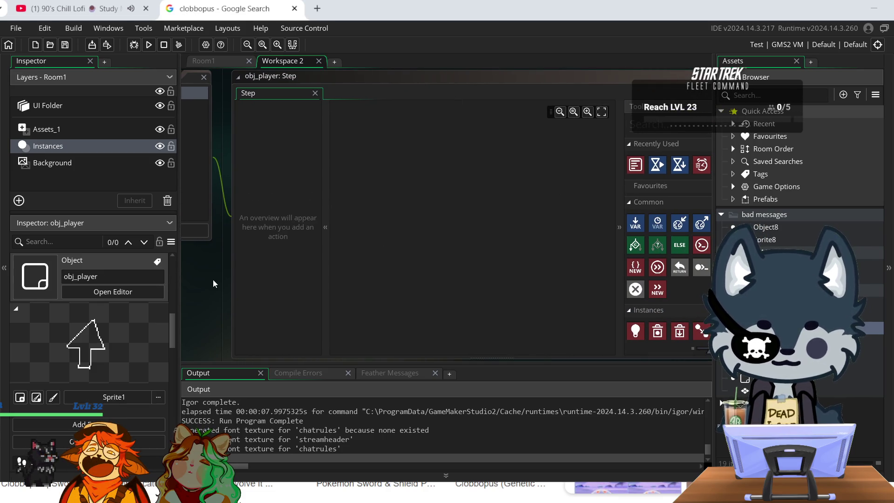
{"action": "left_click_drag", "start_coordinate": [214, 280], "coordinate": [154, 263]}
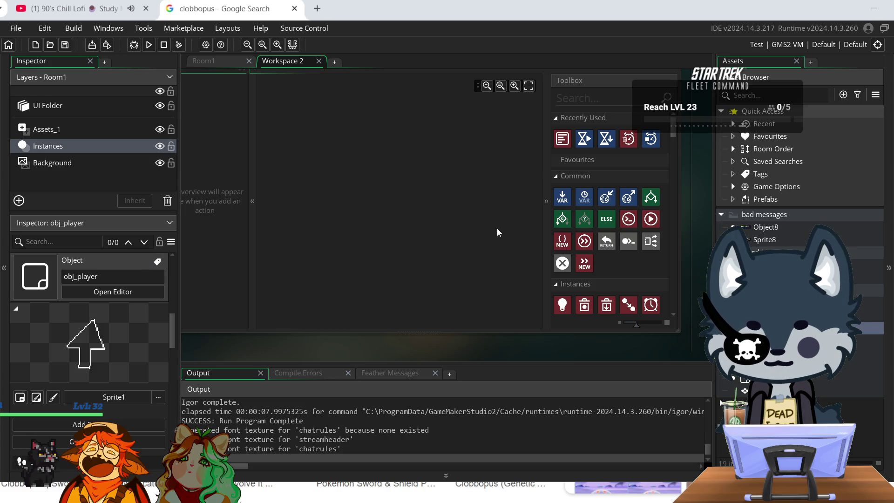
{"action": "left_click_drag", "start_coordinate": [424, 345], "coordinate": [436, 353]}
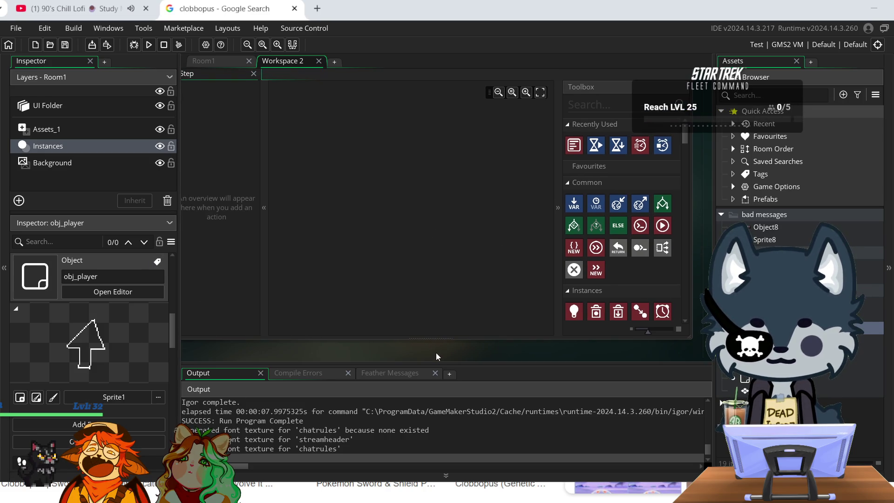
{"action": "left_click", "coordinate": [603, 102]}
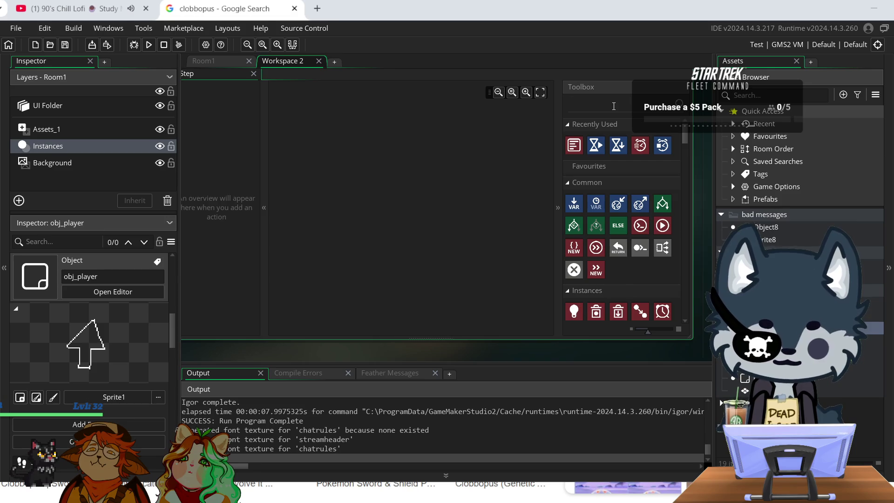
{"action": "type", "text": "move"}
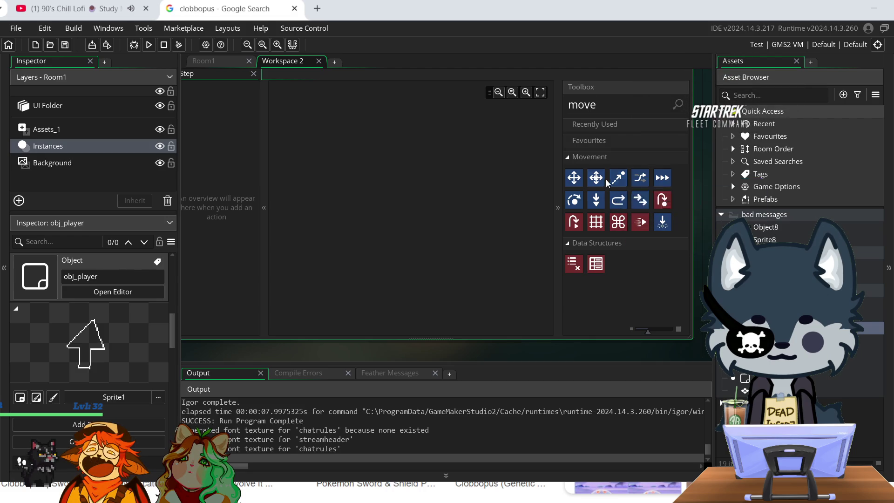
{"action": "mouse_move", "coordinate": [596, 182]}
{"action": "left_mouse_down"}
{"action": "mouse_move", "coordinate": [334, 172]}
{"action": "mouse_move", "coordinate": [612, 183]}
{"action": "mouse_move", "coordinate": [597, 178]}
{"action": "left_mouse_up"}
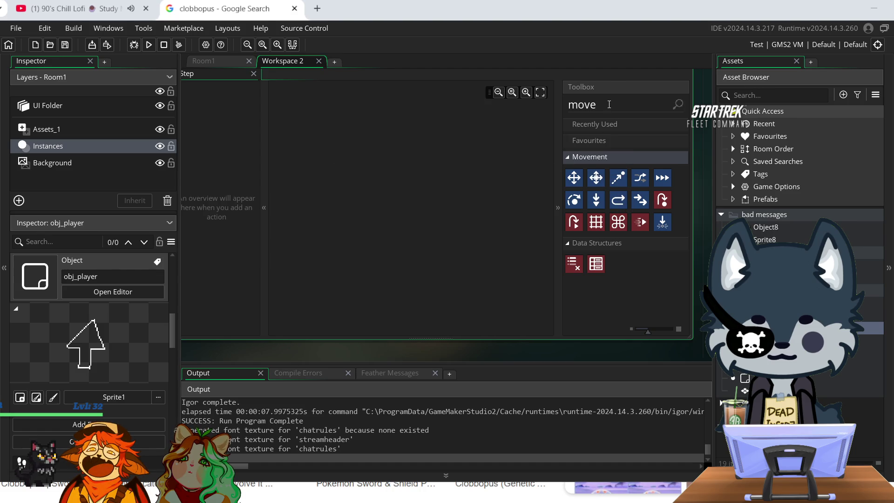
- Delete the 'move' search text so every Toolbox category is listed again
{"action": "left_click_drag", "start_coordinate": [610, 104], "coordinate": [561, 111]}
{"action": "key", "text": "BackSpace"}
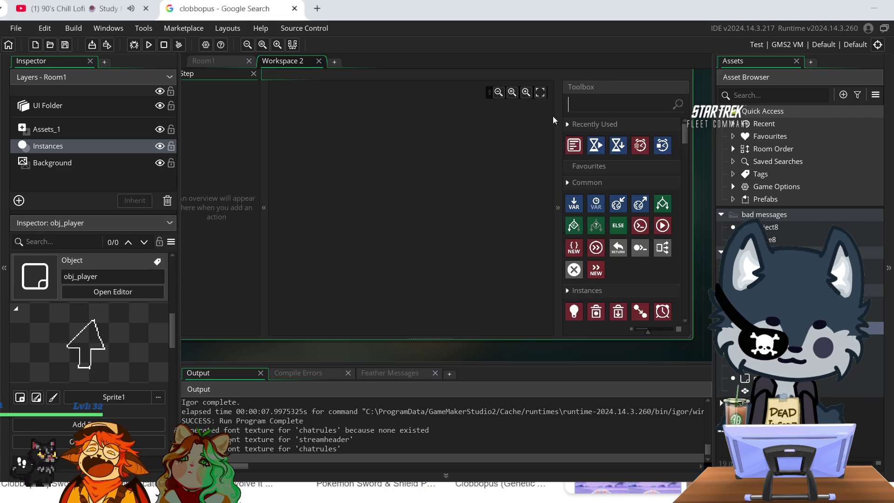
{"action": "scroll", "coordinate": [596, 278], "scroll_direction": "down", "scroll_amount": 1}
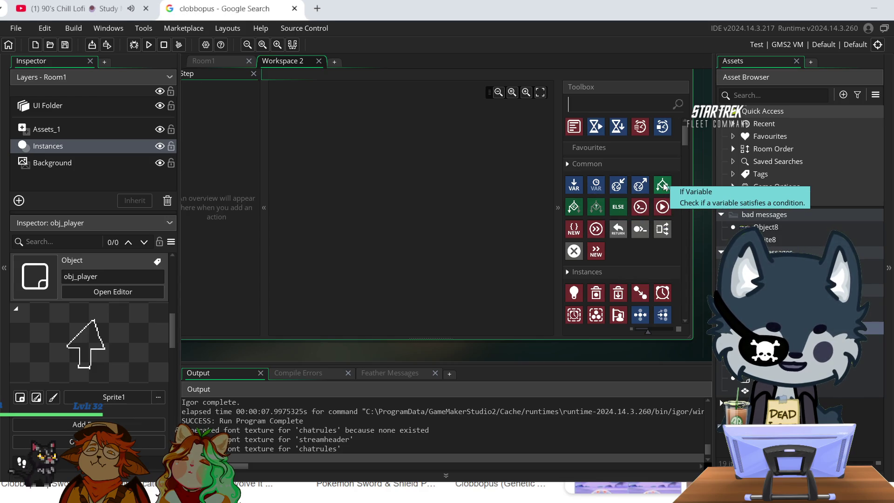
{"action": "left_click_drag", "start_coordinate": [663, 186], "coordinate": [368, 149]}
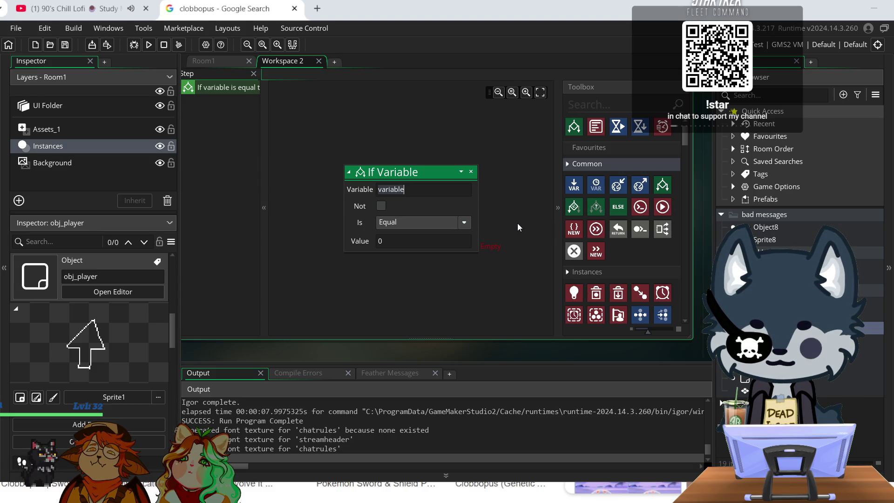
{"action": "type", "text": "ob"}
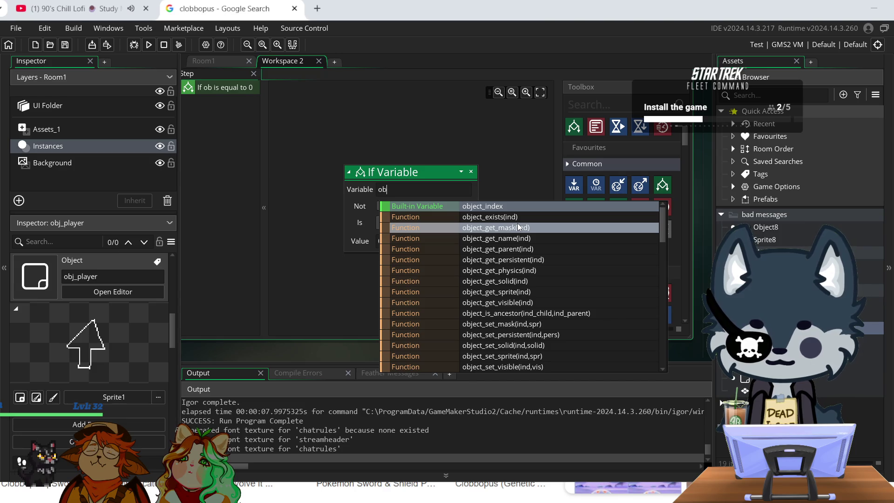
{"action": "type", "text": "j"}
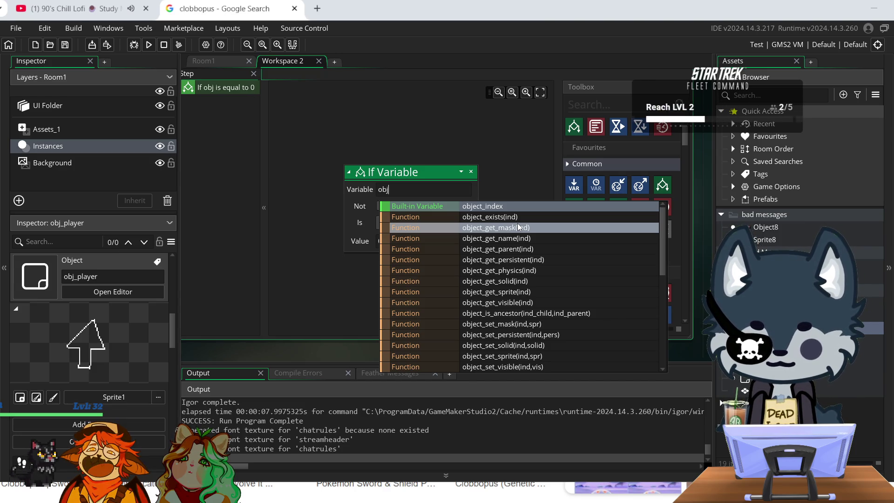
{"action": "type", "text": "_"}
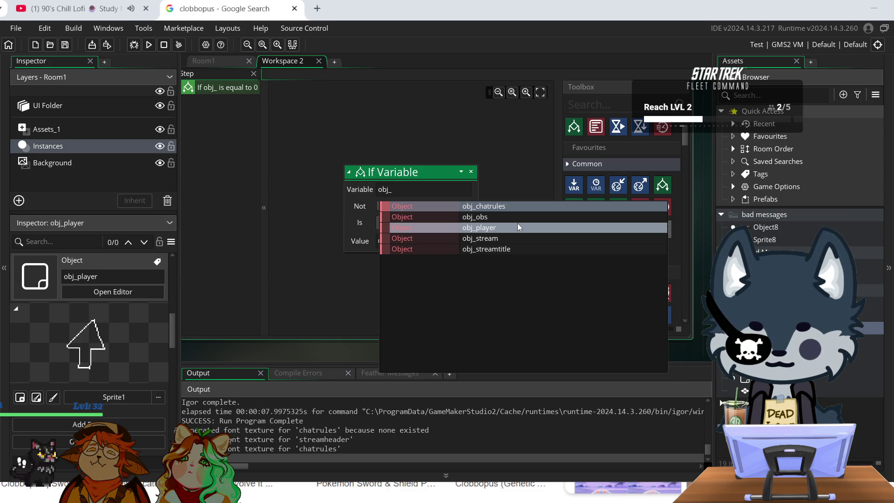
{"action": "left_click", "coordinate": [517, 226]}
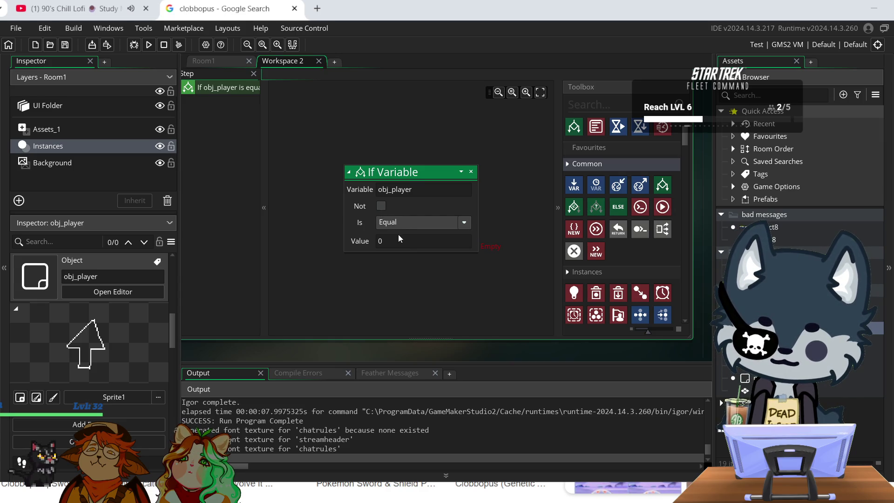
{"action": "left_click", "coordinate": [406, 223]}
{"action": "left_click", "coordinate": [406, 219]}
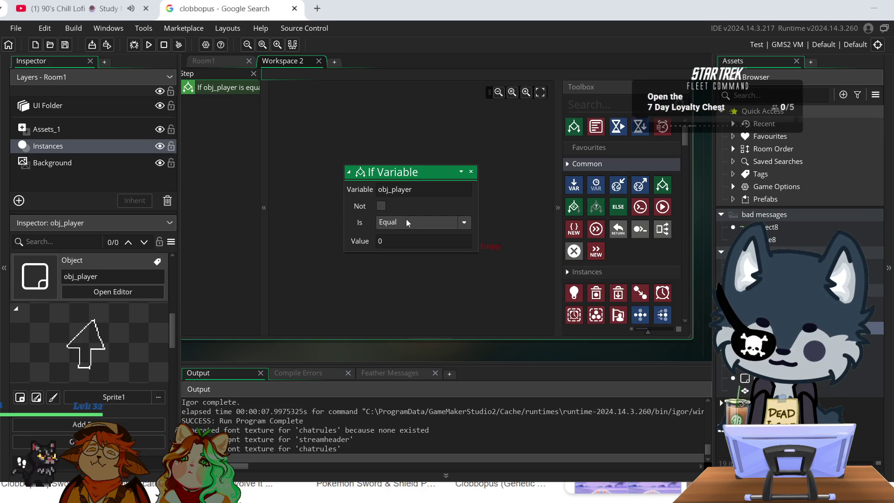
{"action": "left_click", "coordinate": [471, 173]}
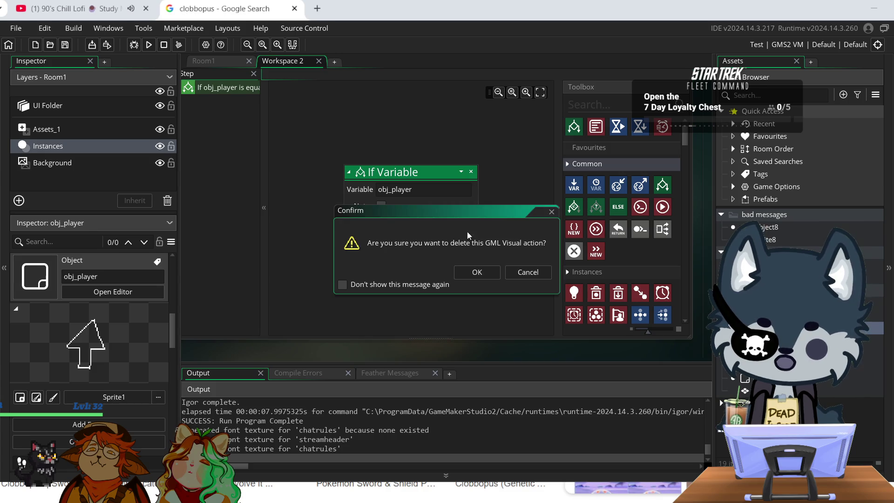
{"action": "left_click", "coordinate": [486, 274]}
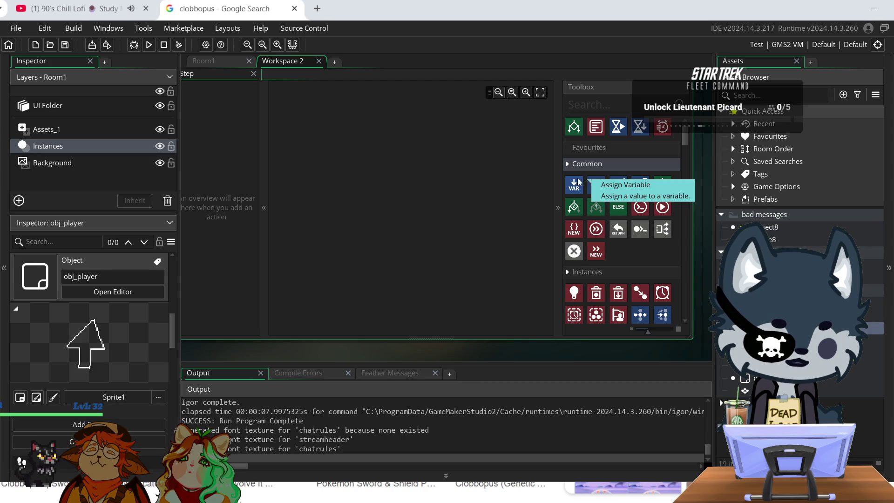
- Drag an If Mouse Pressed check into the obj_player Step event and set its button to mb_left
{"action": "mouse_move", "coordinate": [573, 185]}
{"action": "left_mouse_down"}
{"action": "mouse_move", "coordinate": [392, 148]}
{"action": "mouse_move", "coordinate": [335, 151]}
{"action": "mouse_move", "coordinate": [577, 184]}
{"action": "left_mouse_up"}
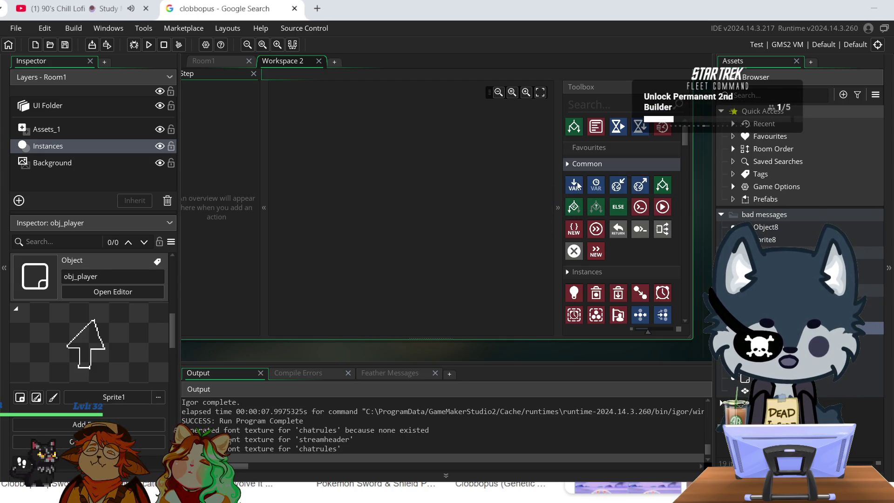
{"action": "scroll", "coordinate": [640, 248], "scroll_direction": "down", "scroll_amount": 3}
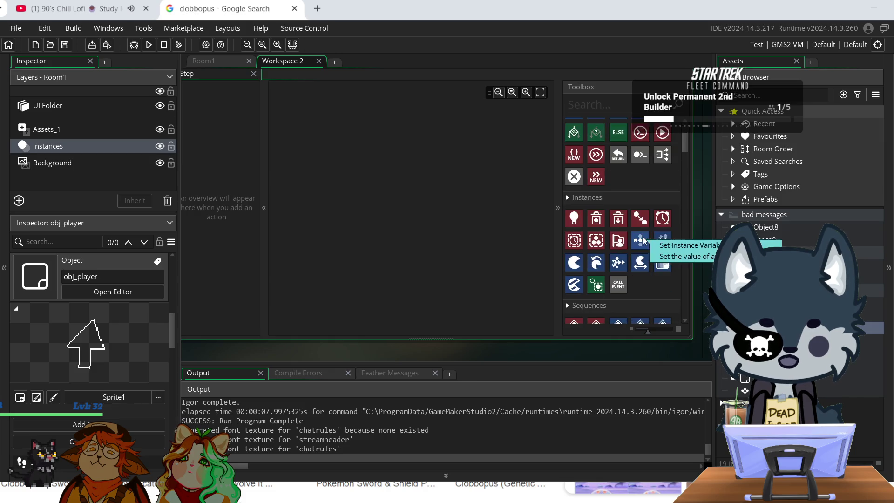
{"action": "scroll", "coordinate": [626, 253], "scroll_direction": "down", "scroll_amount": 5}
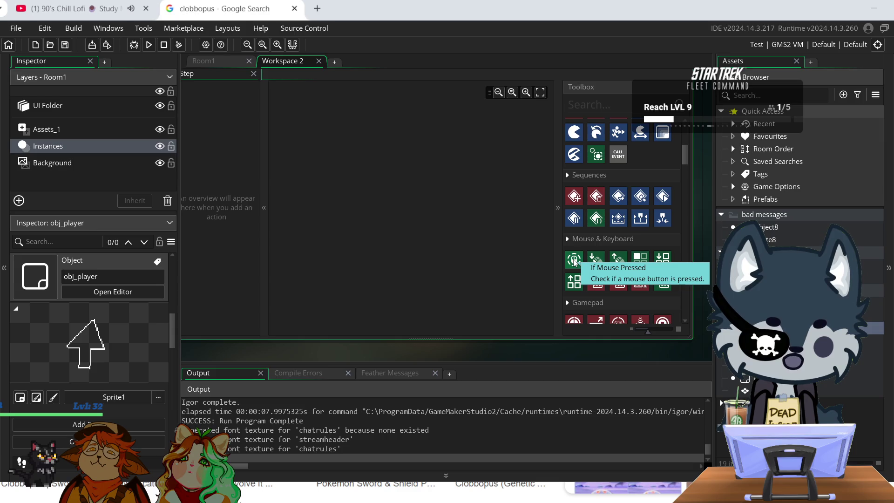
{"action": "mouse_move", "coordinate": [574, 261]}
{"action": "left_mouse_down"}
{"action": "mouse_move", "coordinate": [387, 156]}
{"action": "mouse_move", "coordinate": [333, 105]}
{"action": "mouse_move", "coordinate": [329, 122]}
{"action": "left_mouse_up"}
{"action": "left_click_drag", "start_coordinate": [400, 126], "coordinate": [417, 173]}
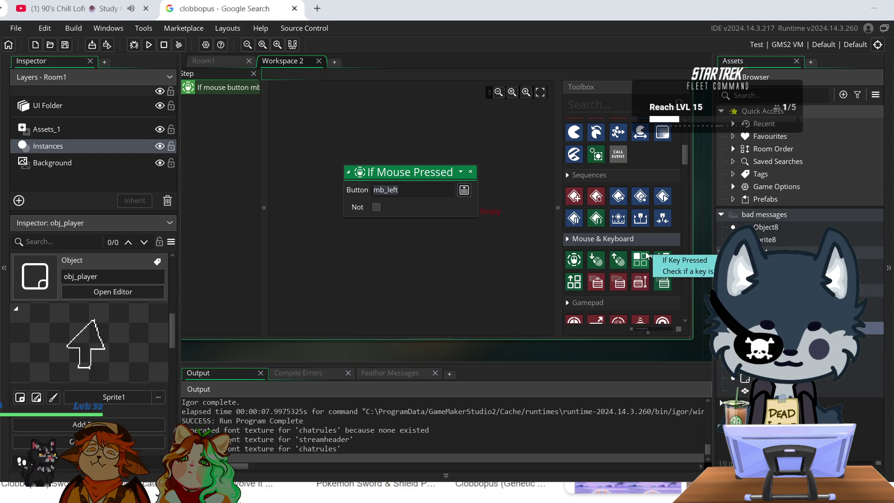
{"action": "scroll", "coordinate": [629, 254], "scroll_direction": "down", "scroll_amount": 1}
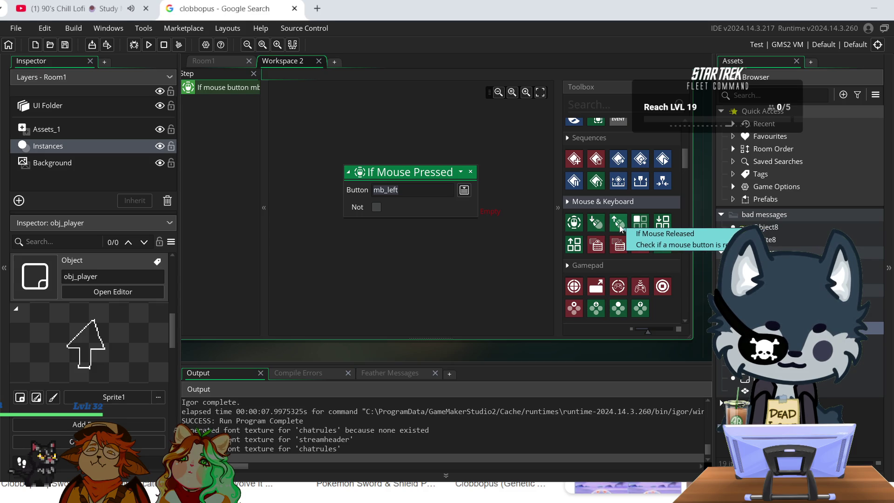
{"action": "left_click", "coordinate": [470, 194]}
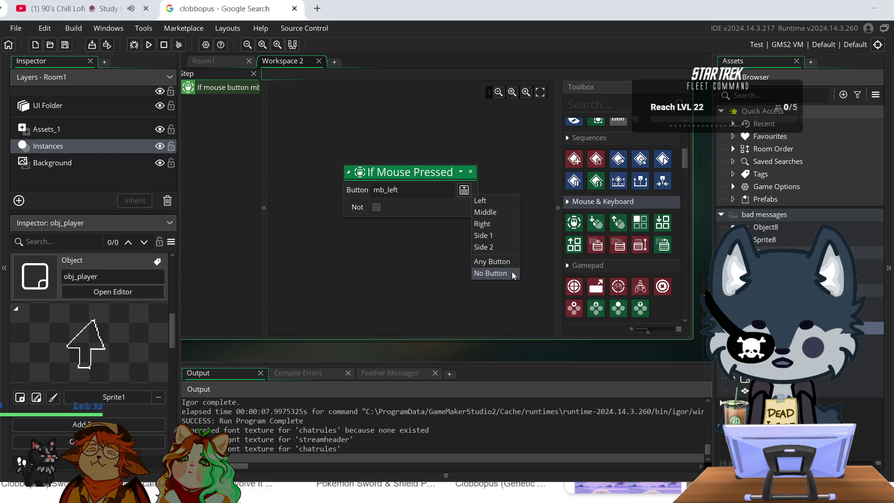
{"action": "left_click", "coordinate": [481, 201]}
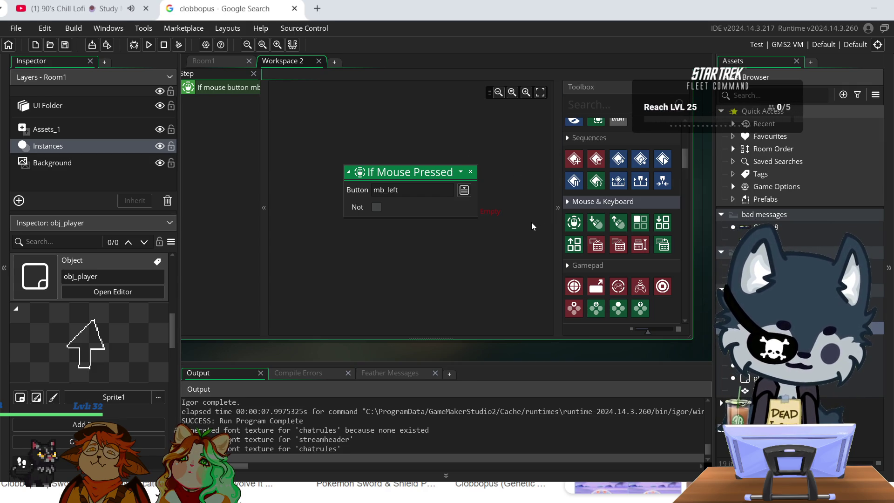
- Filter the Toolbox with the search 'move' to list the Movement actions
{"action": "scroll", "coordinate": [531, 218], "scroll_direction": "up", "scroll_amount": 3}
{"action": "scroll", "coordinate": [650, 205], "scroll_direction": "up", "scroll_amount": 1}
{"action": "scroll", "coordinate": [649, 202], "scroll_direction": "up", "scroll_amount": 1}
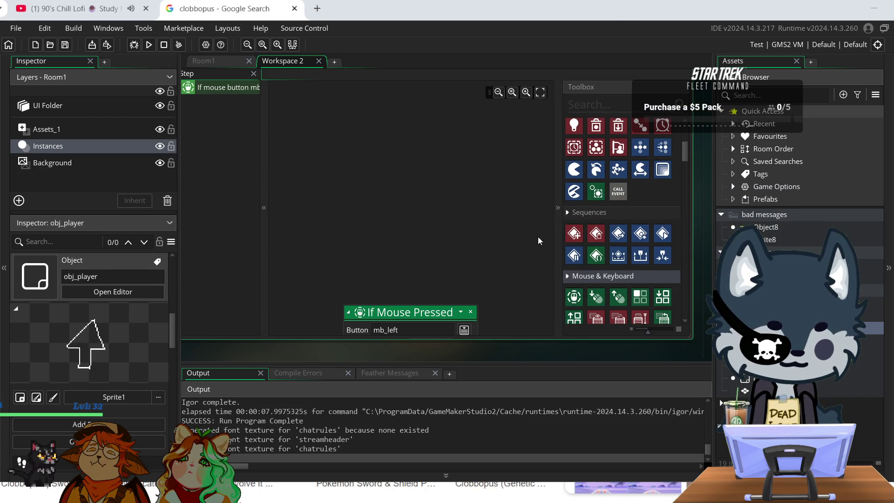
{"action": "mouse_move", "coordinate": [583, 235]}
{"action": "left_mouse_down"}
{"action": "mouse_move", "coordinate": [433, 204]}
{"action": "mouse_move", "coordinate": [639, 232]}
{"action": "left_mouse_up"}
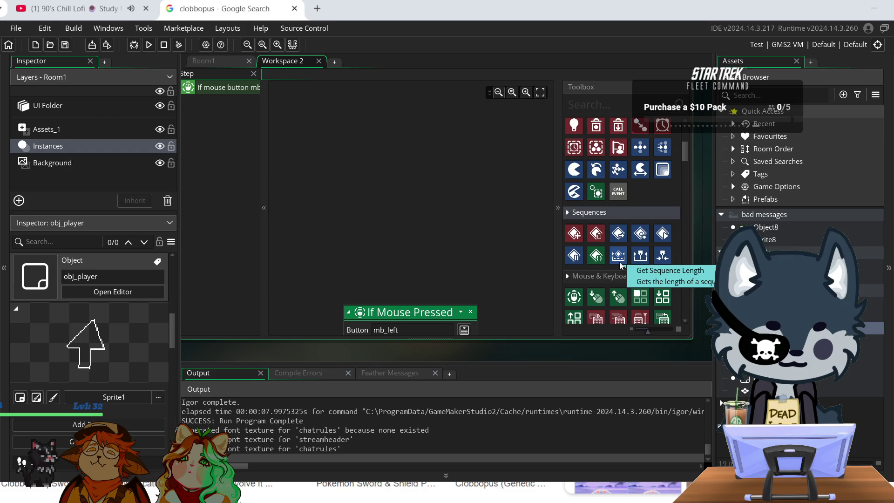
{"action": "scroll", "coordinate": [645, 219], "scroll_direction": "up", "scroll_amount": 1}
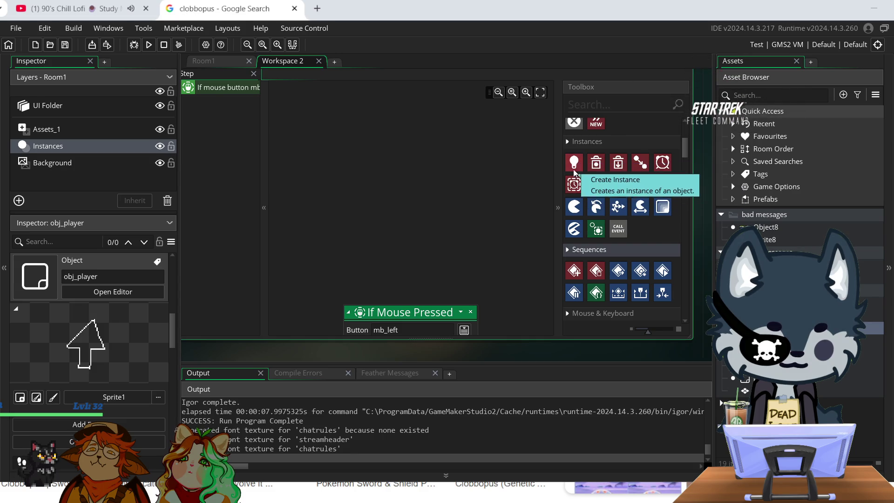
{"action": "mouse_move", "coordinate": [573, 162]}
{"action": "left_mouse_down"}
{"action": "mouse_move", "coordinate": [429, 169]}
{"action": "mouse_move", "coordinate": [585, 174]}
{"action": "left_mouse_up"}
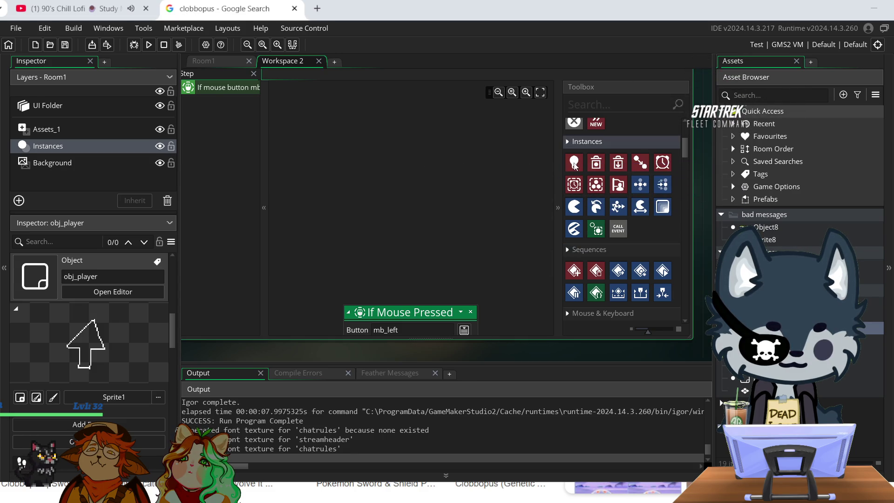
{"action": "scroll", "coordinate": [613, 244], "scroll_direction": "up", "scroll_amount": 2}
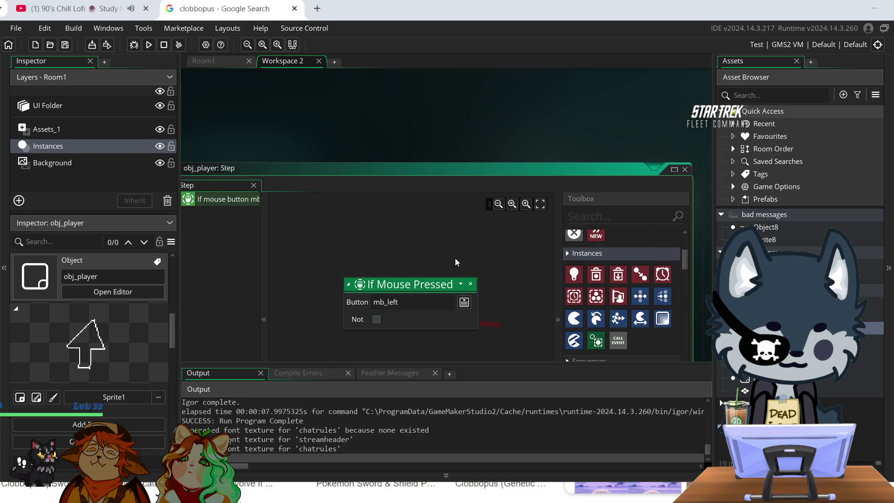
{"action": "left_click", "coordinate": [604, 218]}
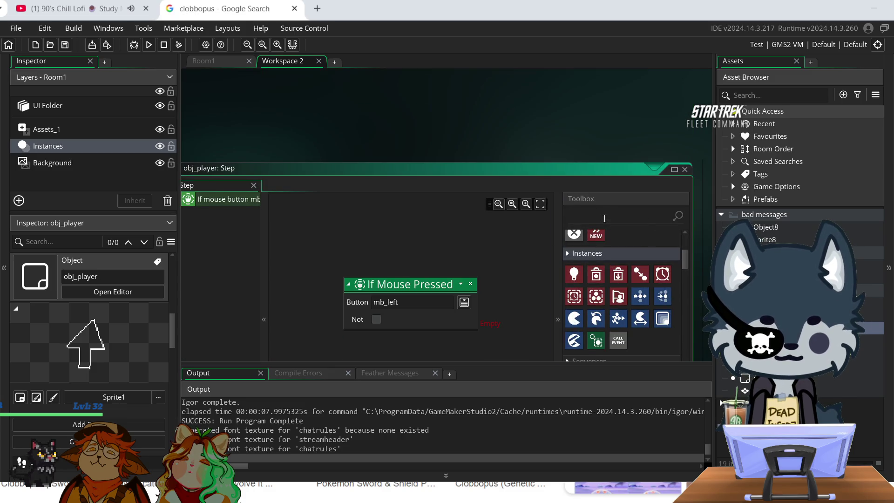
{"action": "type", "text": "move"}
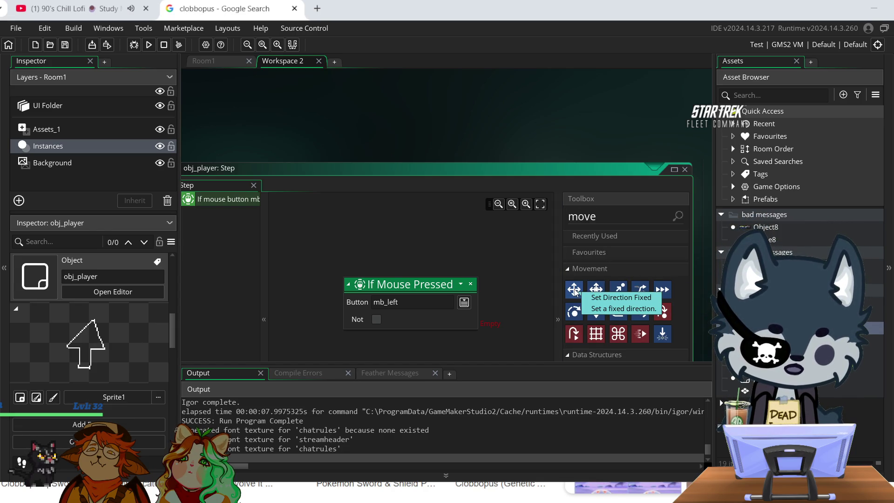
- Replace a Set Direction Fixed action under the mouse check with Set Direction Variable
{"action": "mouse_move", "coordinate": [575, 289]}
{"action": "left_mouse_down"}
{"action": "mouse_move", "coordinate": [568, 307]}
{"action": "mouse_move", "coordinate": [465, 333]}
{"action": "mouse_move", "coordinate": [440, 365]}
{"action": "left_mouse_up"}
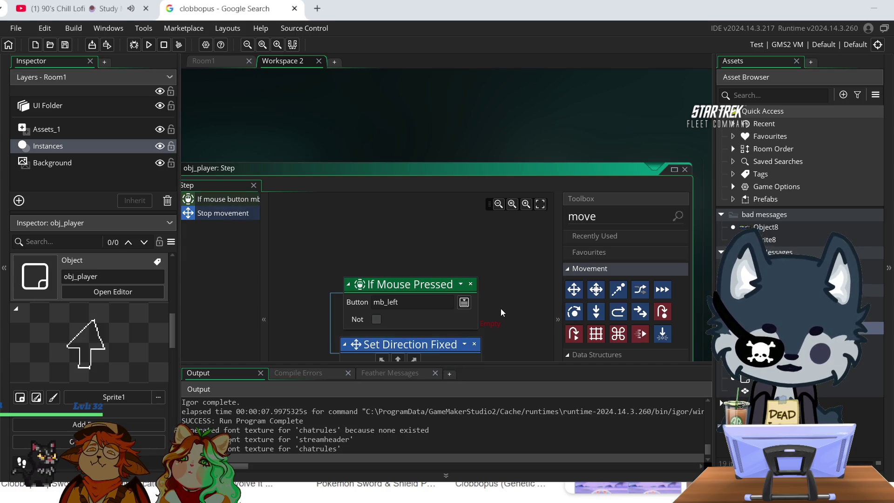
{"action": "scroll", "coordinate": [501, 308], "scroll_direction": "down", "scroll_amount": 2}
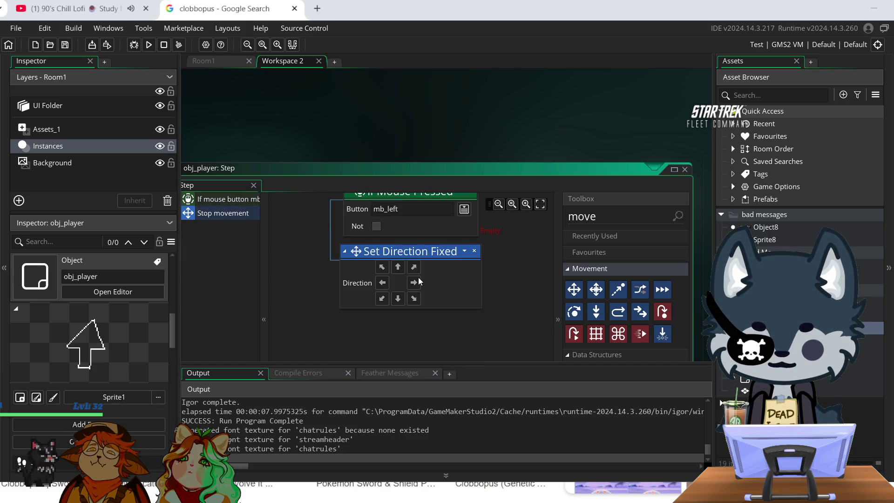
{"action": "left_click", "coordinate": [475, 251]}
{"action": "left_click", "coordinate": [481, 273]}
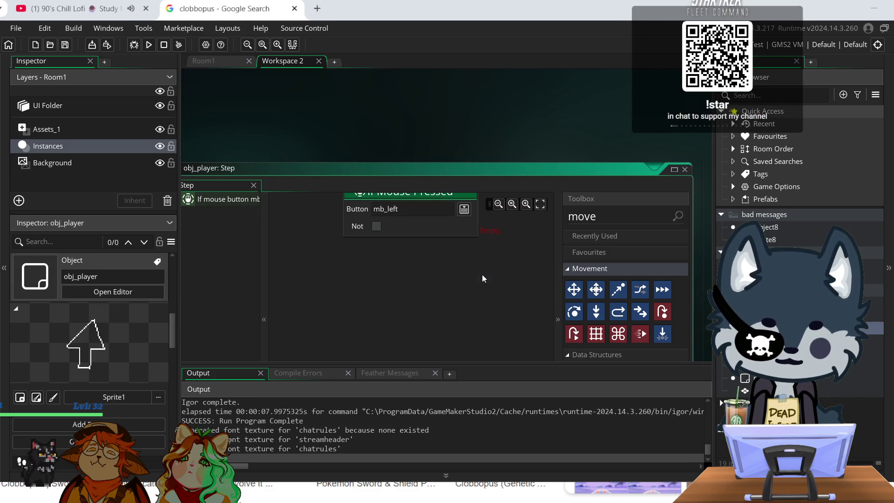
{"action": "left_click_drag", "start_coordinate": [604, 289], "coordinate": [372, 269]}
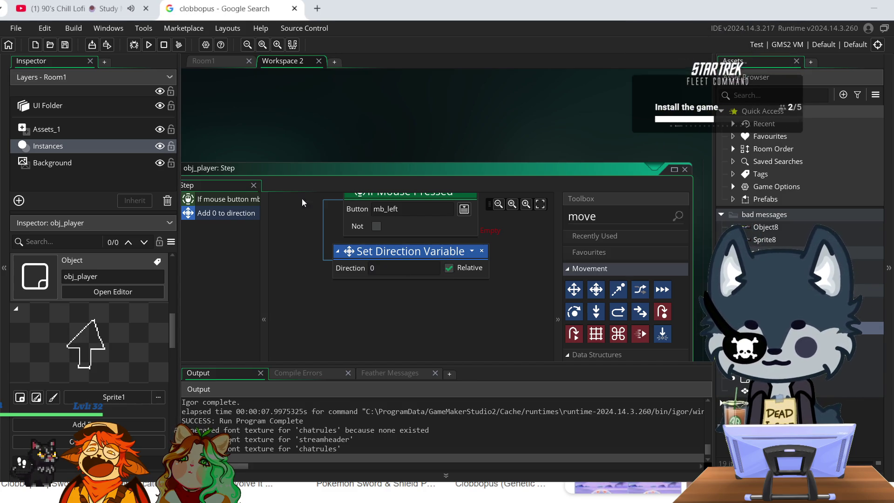
- Test-run, change the direction amount to 1, run again, then delete the Set Direction Variable action
{"action": "left_click", "coordinate": [151, 48]}
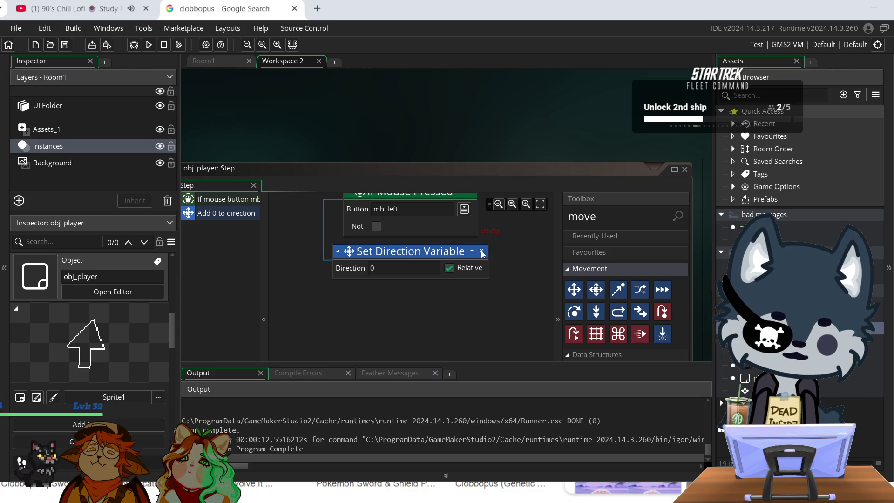
{"action": "left_click", "coordinate": [398, 270]}
{"action": "key", "text": "BackSpace"}
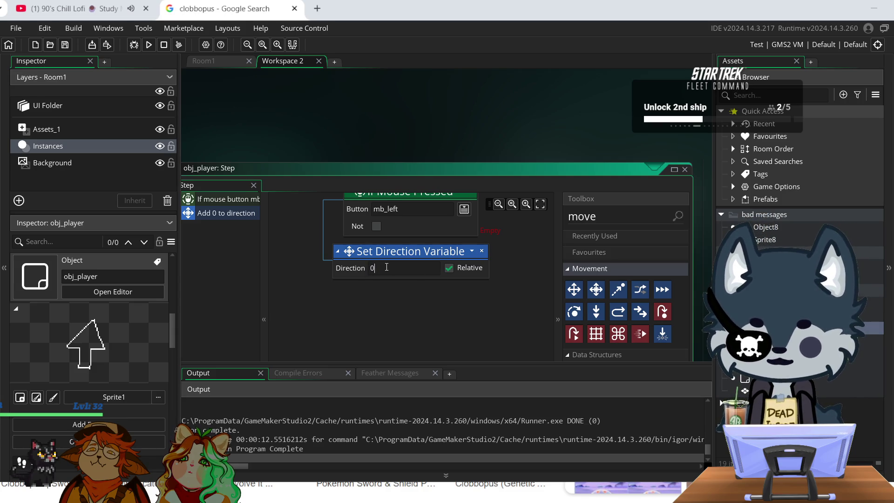
{"action": "type", "text": "1"}
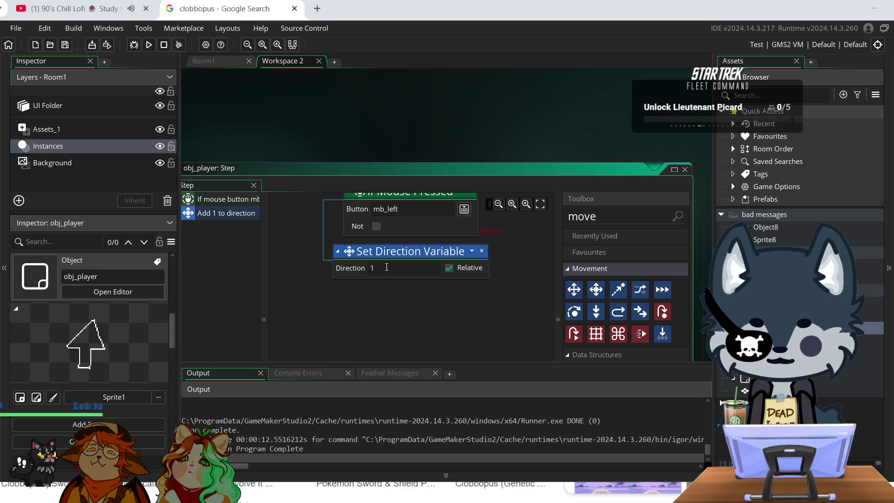
{"action": "left_click", "coordinate": [404, 303]}
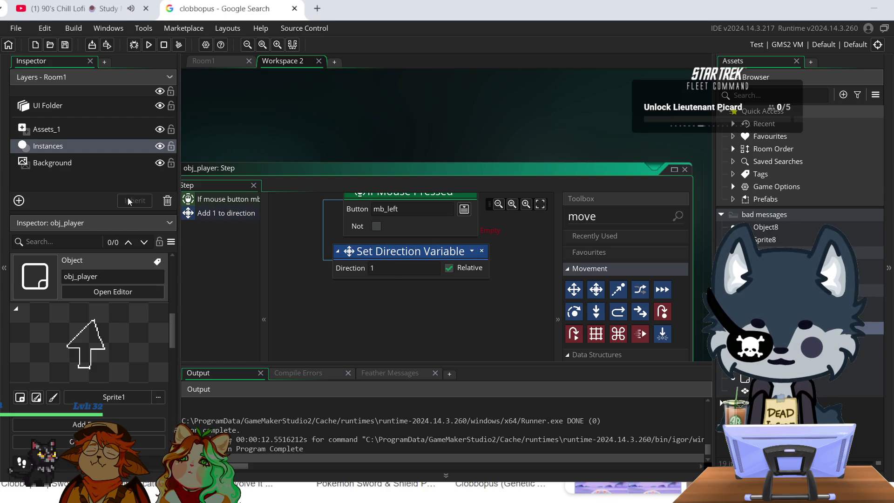
{"action": "left_click", "coordinate": [144, 48]}
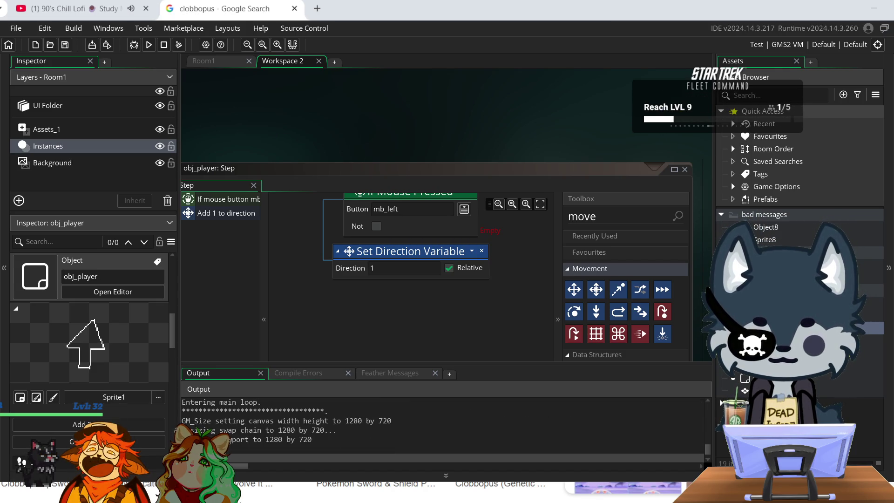
{"action": "left_click", "coordinate": [483, 251]}
{"action": "left_click", "coordinate": [475, 272]}
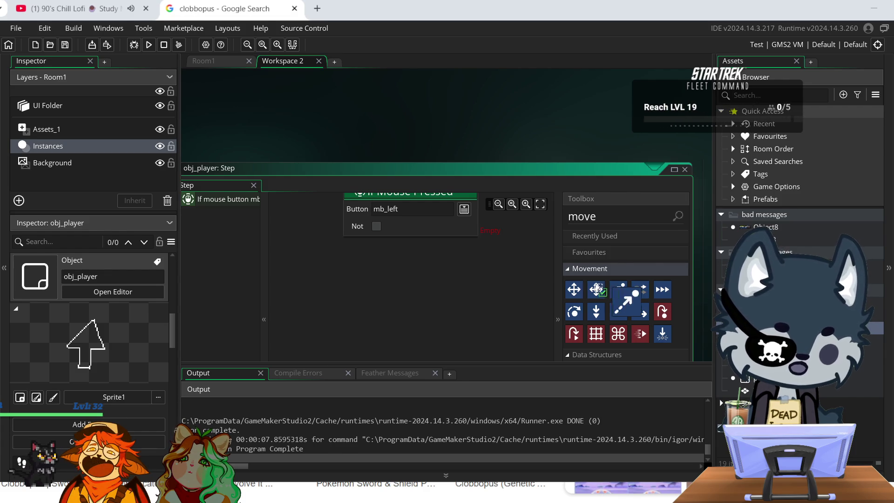
- Add a Set Point Direction action under the mouse check with X and Y both Relative
{"action": "left_click_drag", "start_coordinate": [618, 289], "coordinate": [380, 261]}
{"action": "left_click", "coordinate": [384, 275]}
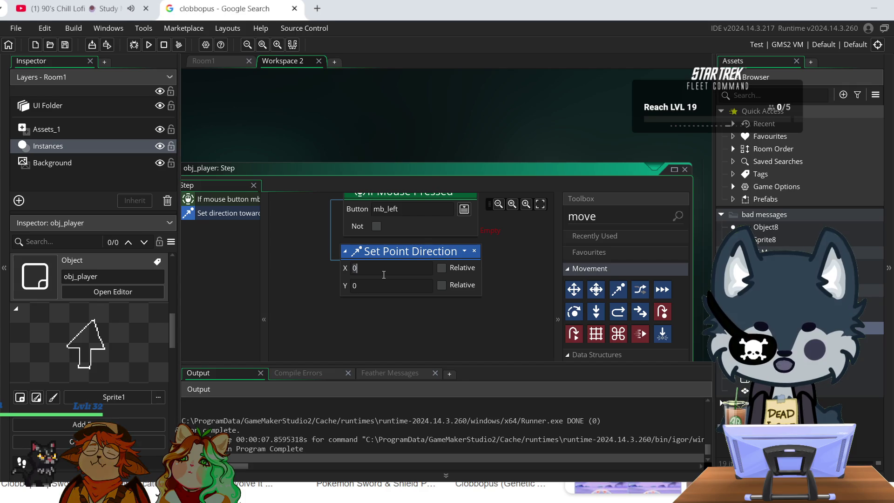
{"action": "left_click", "coordinate": [442, 268]}
{"action": "left_click", "coordinate": [441, 286]}
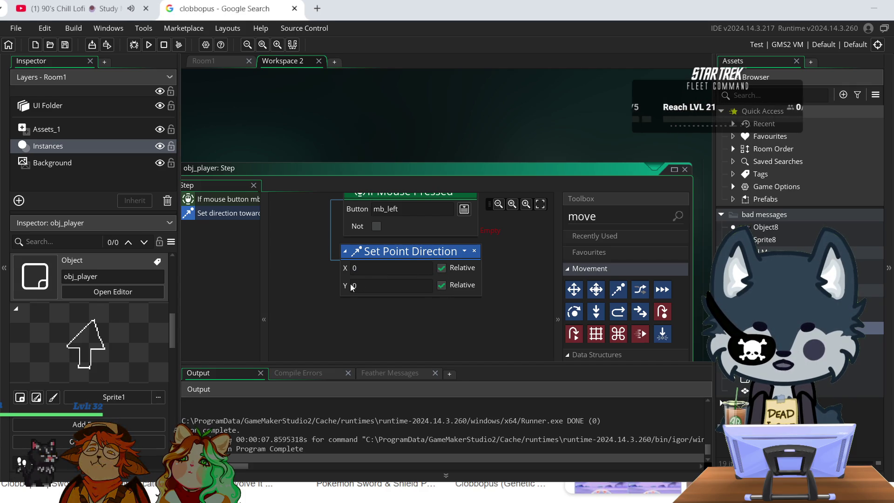
- Set the point's X and Y to 10 and test-run the game with F5
{"action": "double_click", "coordinate": [354, 269]}
{"action": "type", "text": "1"}
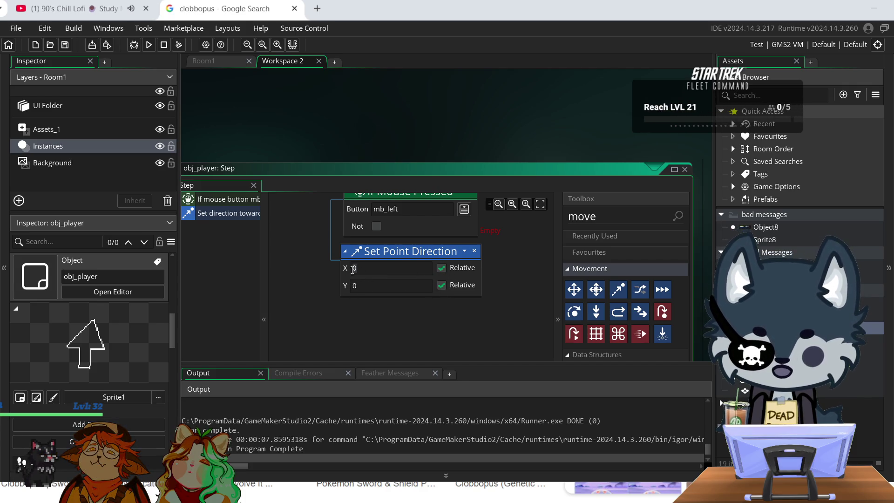
{"action": "type", "text": "0"}
{"action": "double_click", "coordinate": [354, 286]}
{"action": "type", "text": "2"}
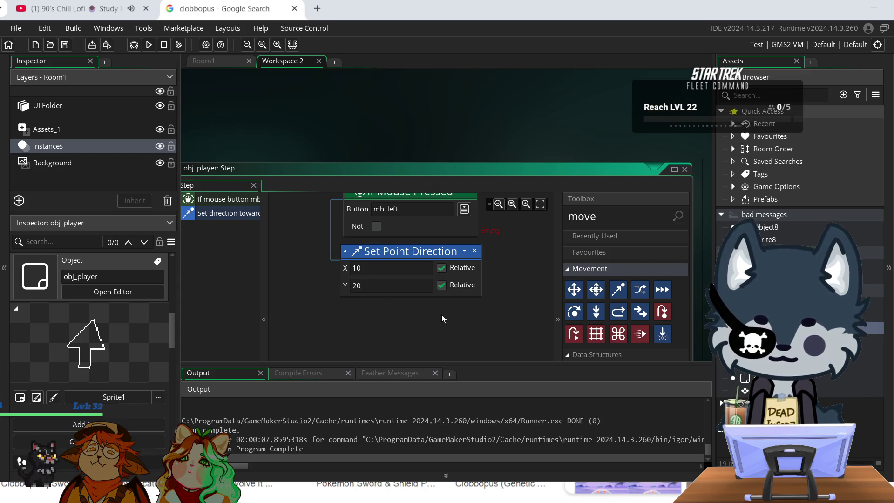
{"action": "key", "text": "BackSpace"}
{"action": "type", "text": "10"}
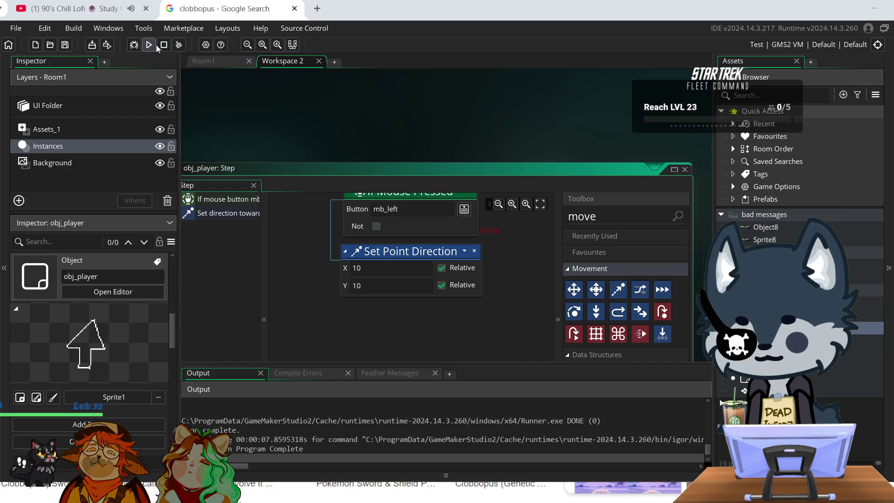
{"action": "key", "text": "F5"}
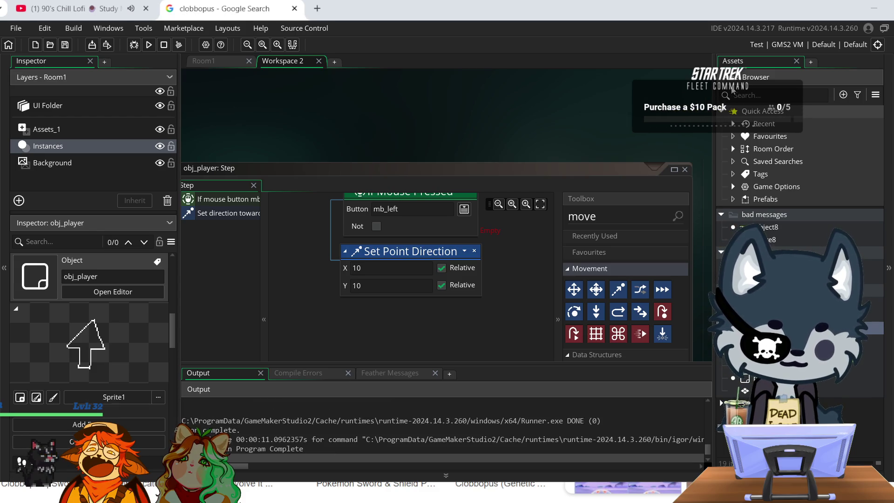
- Test-run the game again with F5 and clear the 'move' action search
{"action": "scroll", "coordinate": [529, 280], "scroll_direction": "up", "scroll_amount": 2}
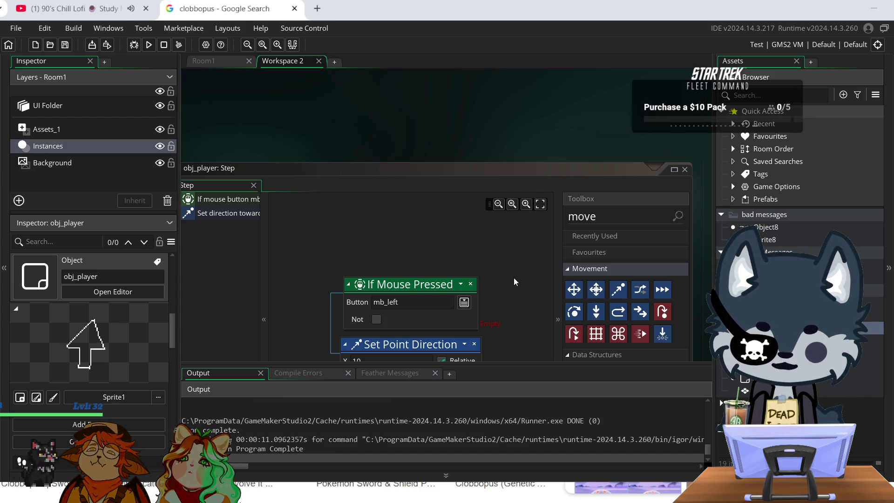
{"action": "scroll", "coordinate": [514, 278], "scroll_direction": "down", "scroll_amount": 1}
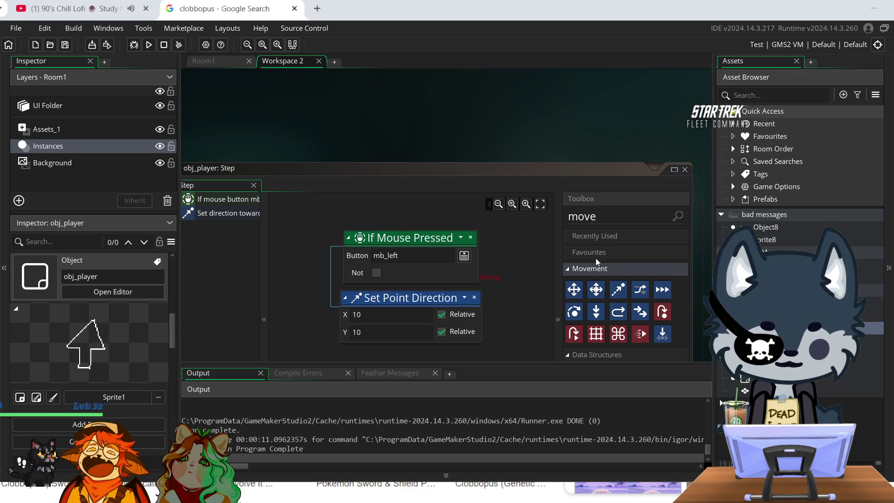
{"action": "scroll", "coordinate": [596, 258], "scroll_direction": "down", "scroll_amount": 1}
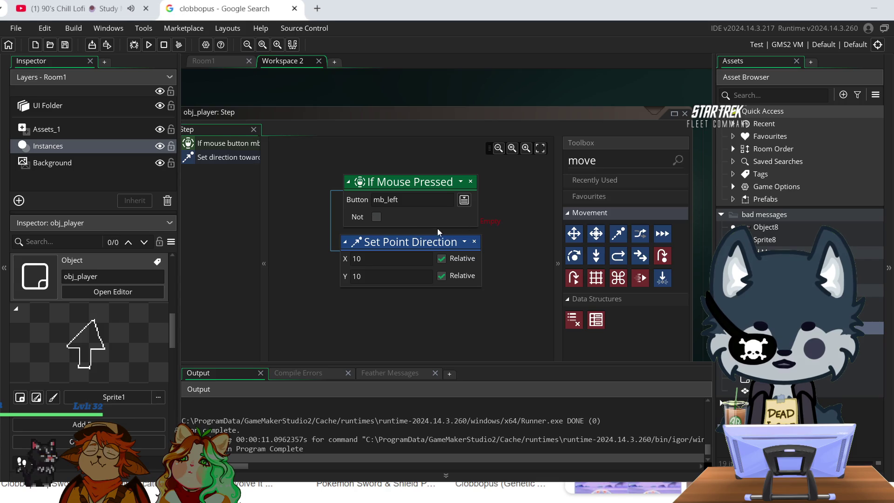
{"action": "key", "text": "F5"}
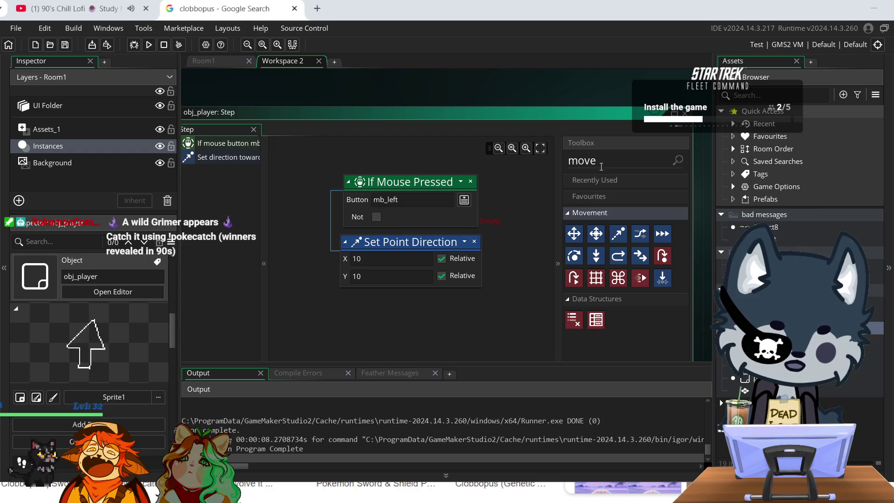
{"action": "key", "text": "BackSpace"}
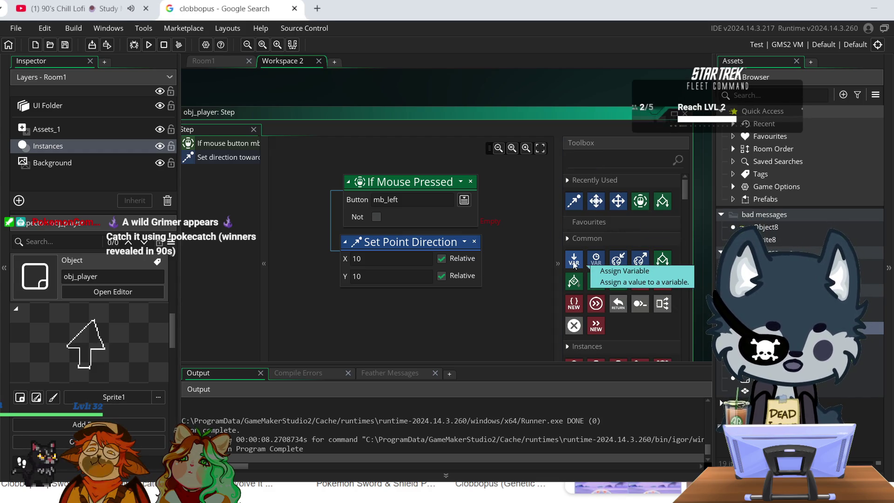
- Place an Assign Variable action at the top of the event named move_towards_point(), value 10
{"action": "mouse_move", "coordinate": [573, 259]}
{"action": "left_mouse_down"}
{"action": "mouse_move", "coordinate": [396, 326]}
{"action": "mouse_move", "coordinate": [394, 272]}
{"action": "mouse_move", "coordinate": [345, 315]}
{"action": "mouse_move", "coordinate": [441, 282]}
{"action": "mouse_move", "coordinate": [314, 304]}
{"action": "mouse_move", "coordinate": [373, 311]}
{"action": "mouse_move", "coordinate": [343, 300]}
{"action": "mouse_move", "coordinate": [494, 215]}
{"action": "mouse_move", "coordinate": [507, 191]}
{"action": "mouse_move", "coordinate": [372, 239]}
{"action": "mouse_move", "coordinate": [368, 195]}
{"action": "mouse_move", "coordinate": [386, 147]}
{"action": "mouse_move", "coordinate": [373, 167]}
{"action": "left_mouse_up"}
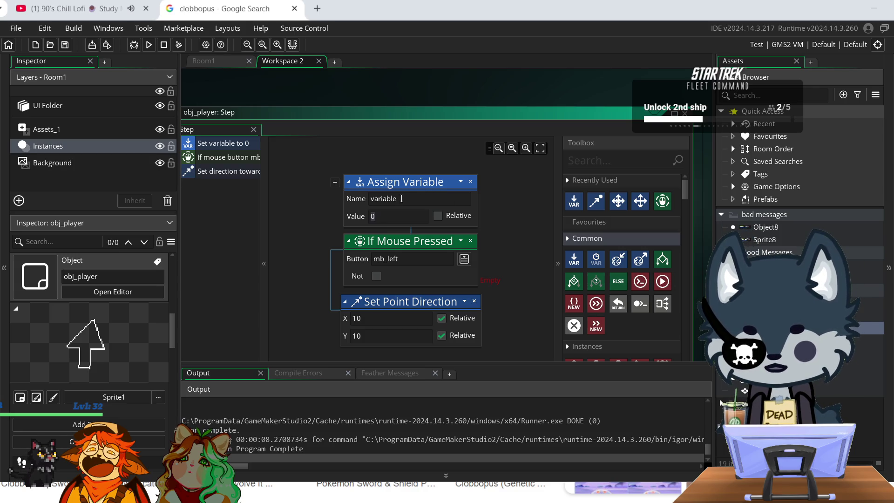
{"action": "key", "text": "shift+Left"}
{"action": "key", "text": "shift+Left"}
{"action": "key", "text": "shift+Left"}
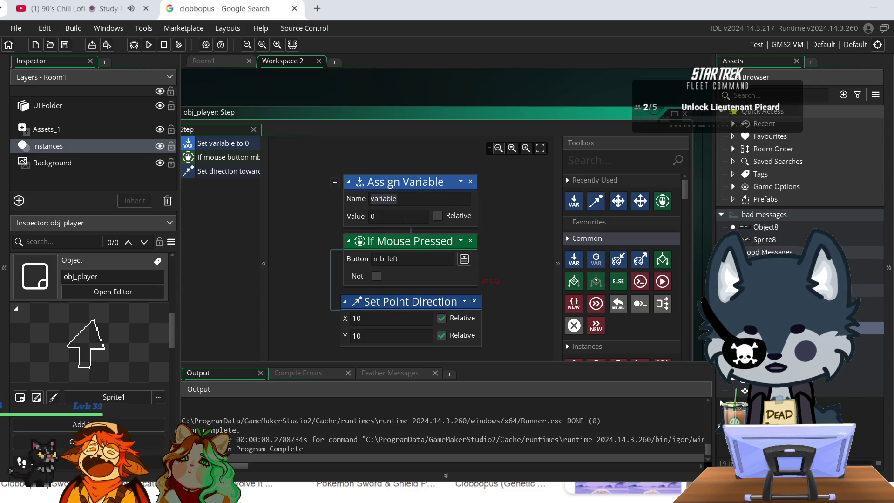
{"action": "type", "text": "mo"}
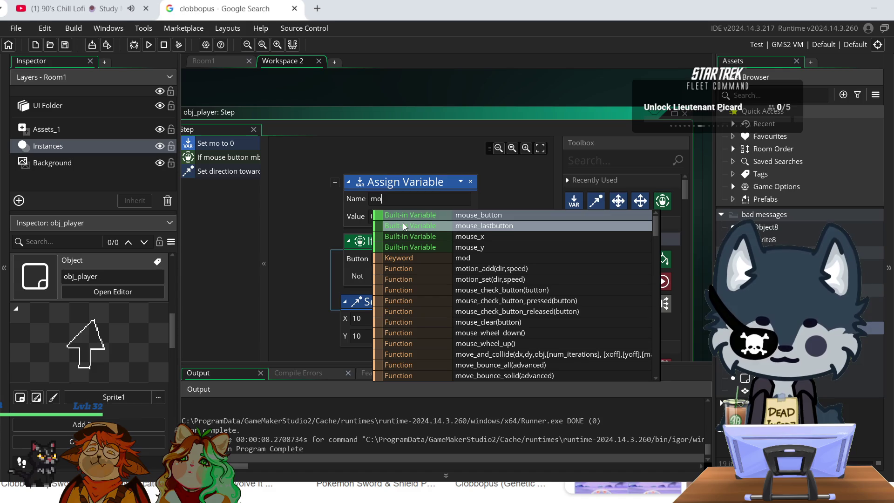
{"action": "type", "text": "v"}
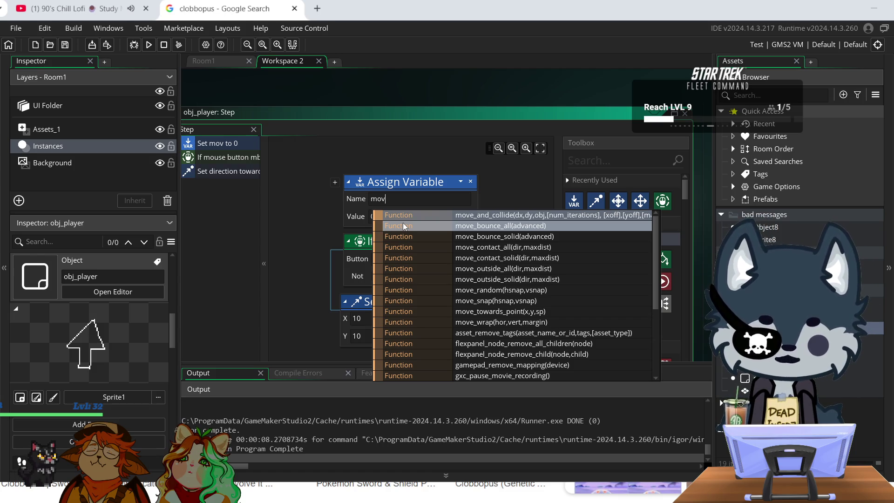
{"action": "type", "text": "e"}
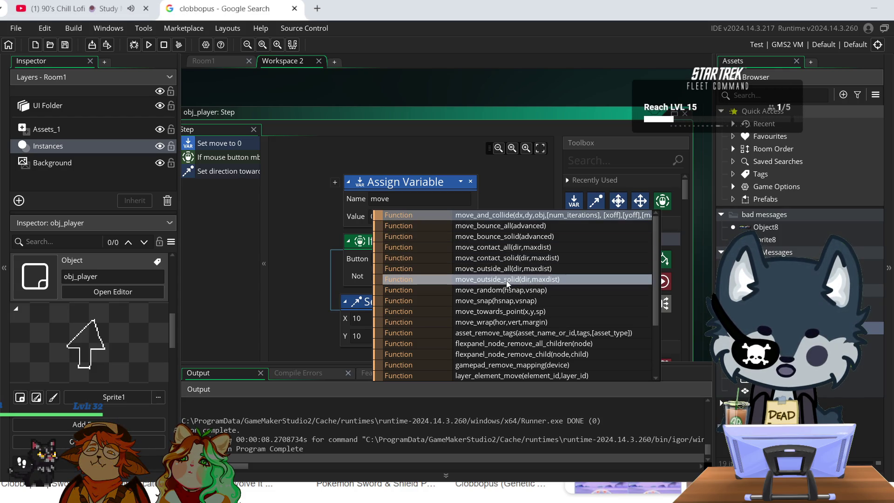
{"action": "scroll", "coordinate": [508, 284], "scroll_direction": "down", "scroll_amount": 2}
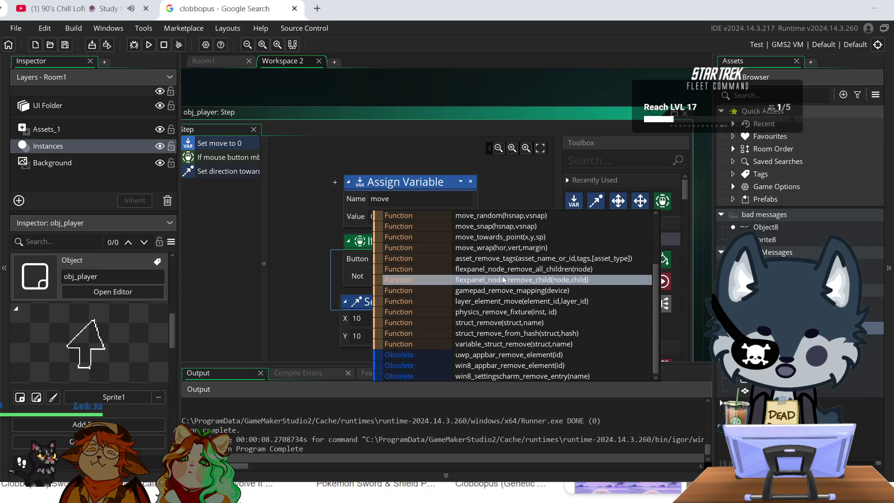
{"action": "left_click", "coordinate": [491, 237]}
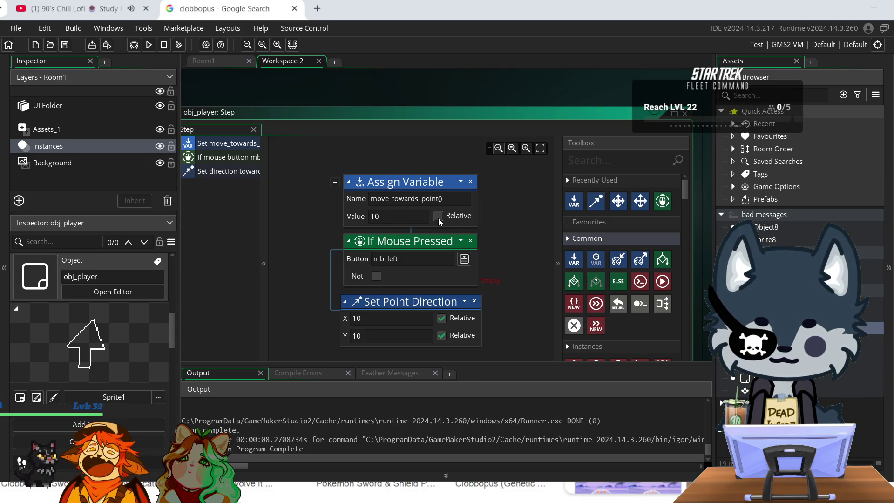
- Replace the Assign Variable value 10 with obj_player chosen from autocomplete
{"action": "double_click", "coordinate": [389, 220]}
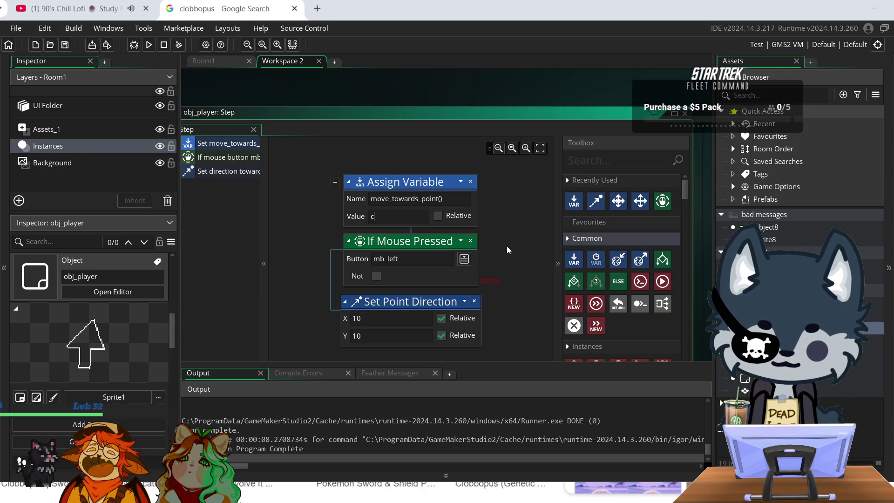
{"action": "type", "text": "cl"}
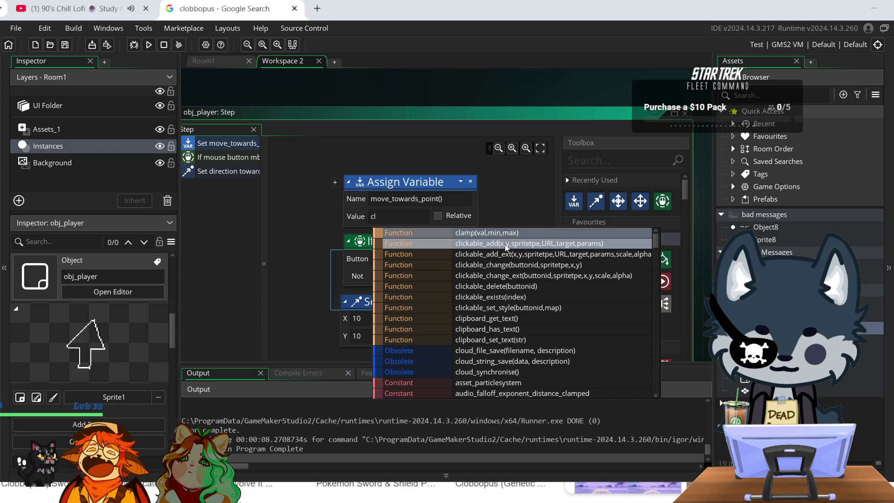
{"action": "key", "text": "BackSpace"}
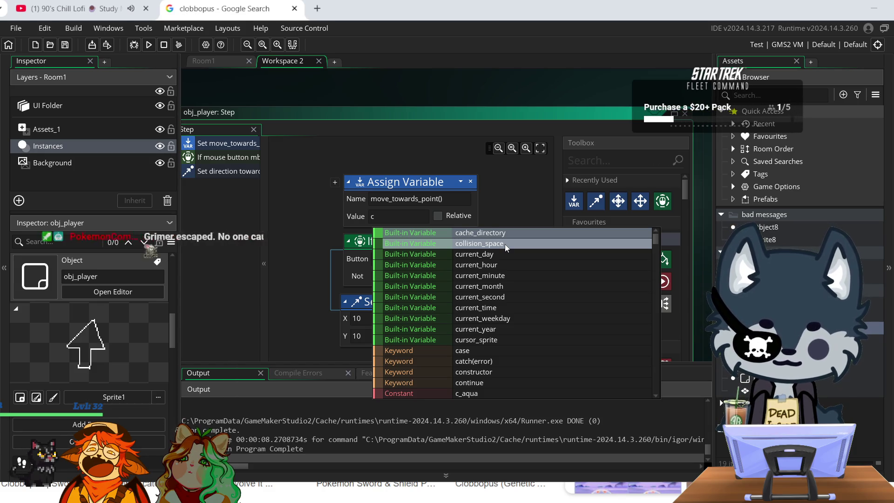
{"action": "key", "text": "BackSpace"}
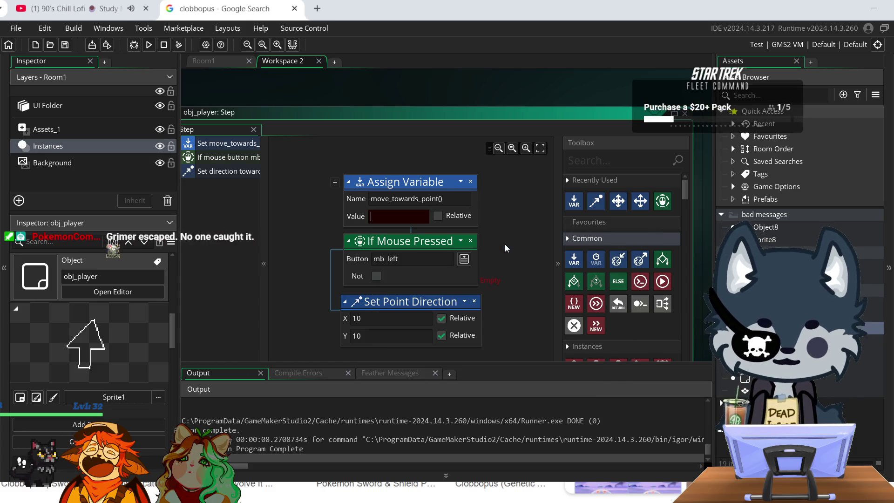
{"action": "type", "text": "obj"}
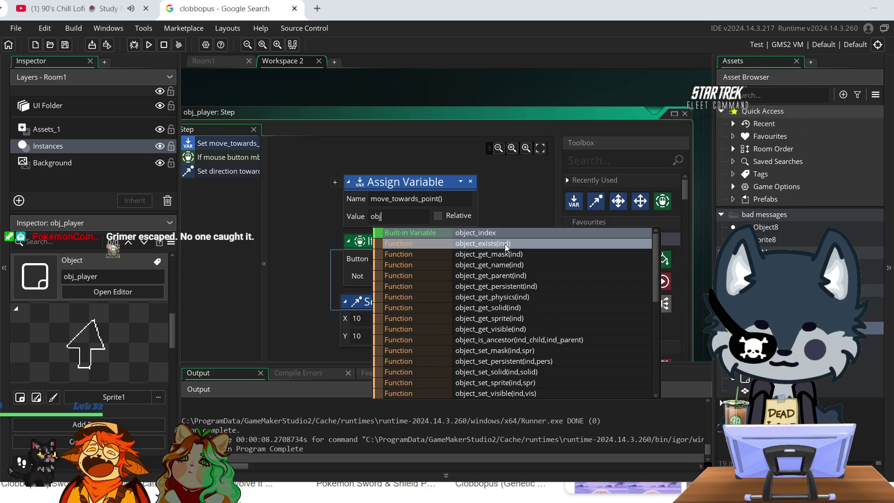
{"action": "type", "text": "_"}
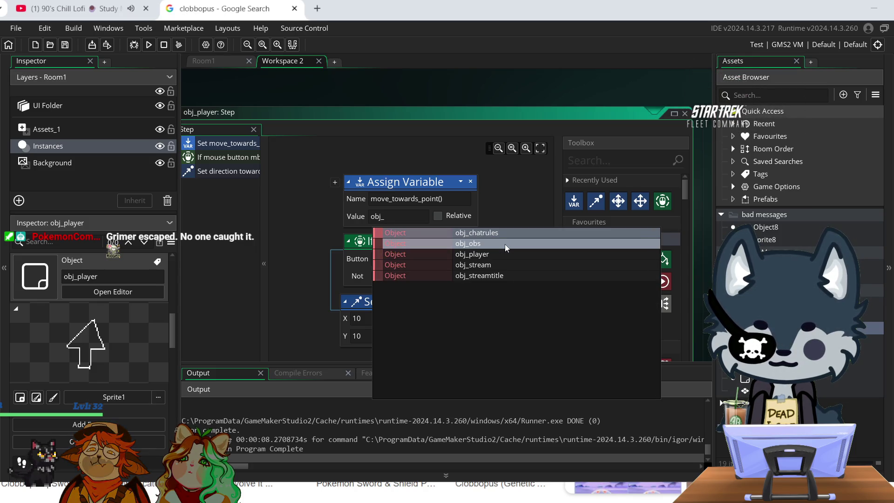
{"action": "left_click", "coordinate": [501, 252]}
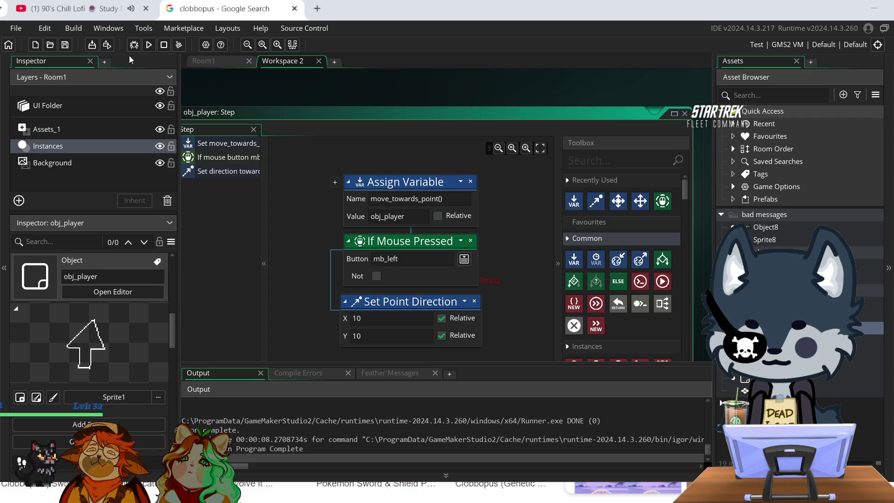
- Test-run the game, set Set Point Direction X and Y to 0, and run again
{"action": "left_click", "coordinate": [148, 47]}
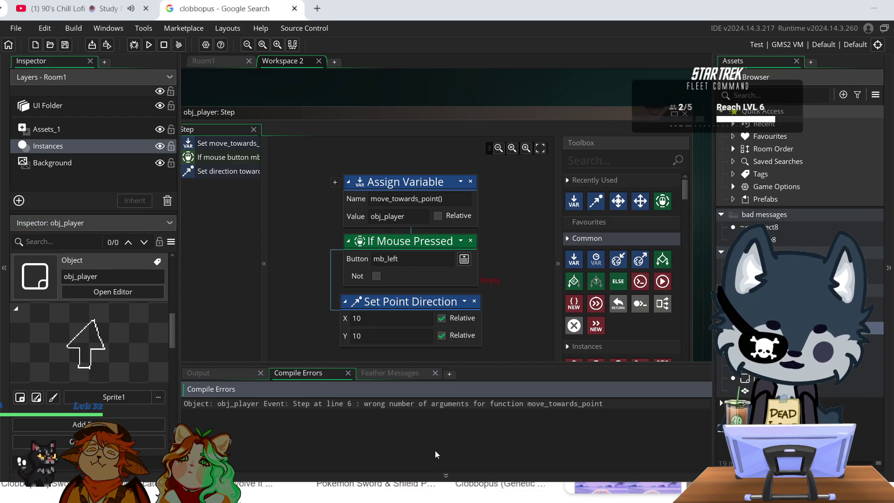
{"action": "scroll", "coordinate": [452, 325], "scroll_direction": "down", "scroll_amount": 3}
{"action": "scroll", "coordinate": [452, 325], "scroll_direction": "up", "scroll_amount": 3}
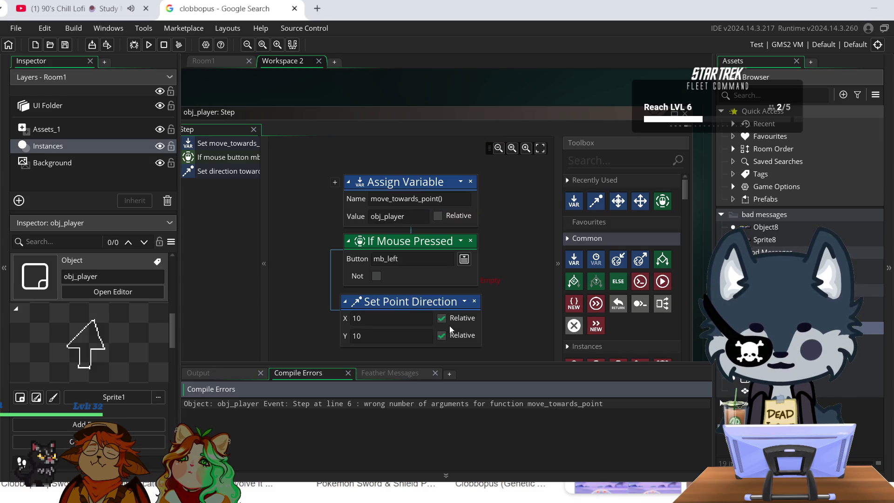
{"action": "double_click", "coordinate": [372, 318]}
{"action": "key", "text": "BackSpace"}
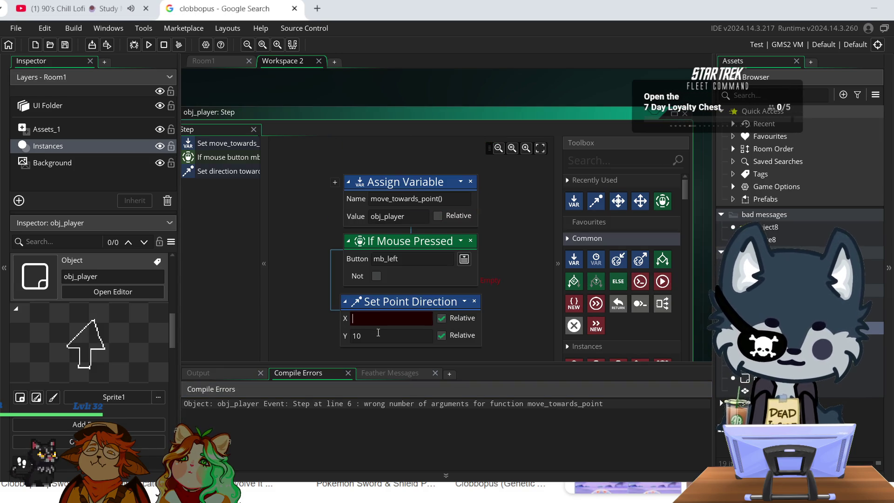
{"action": "type", "text": "0"}
{"action": "double_click", "coordinate": [389, 336]}
{"action": "key", "text": "BackSpace"}
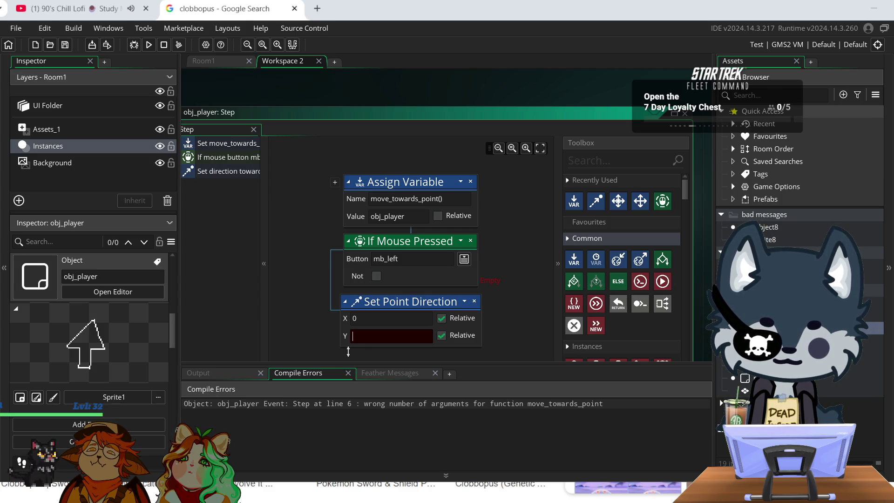
{"action": "type", "text": "0"}
{"action": "left_click", "coordinate": [148, 45]}
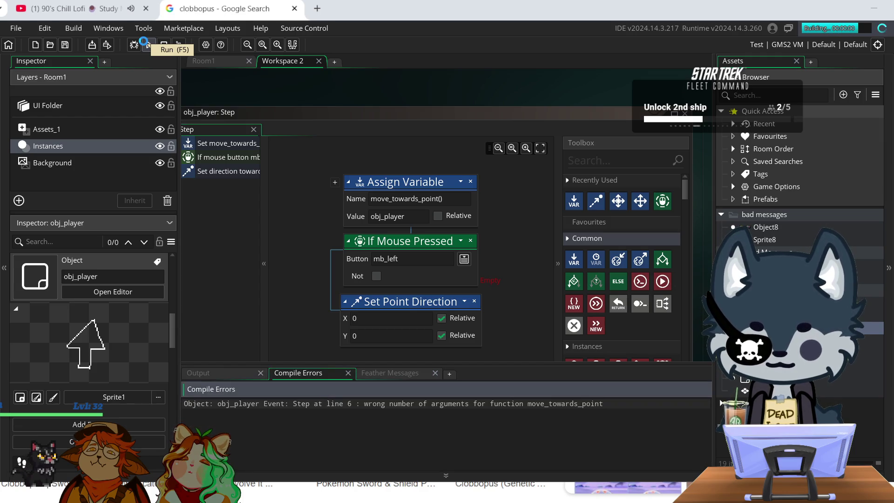
- Delete the Set Point Direction action and rebuild the game
{"action": "left_click", "coordinate": [473, 302]}
{"action": "left_click", "coordinate": [476, 274]}
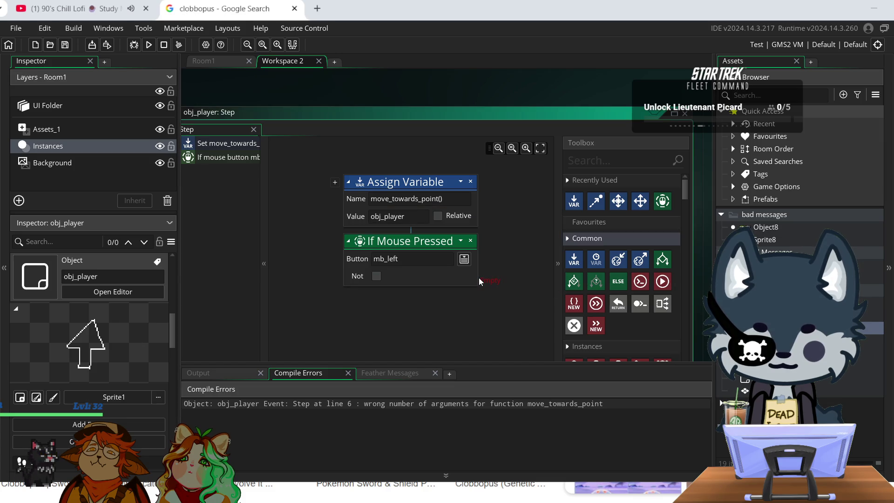
{"action": "left_click", "coordinate": [150, 45]}
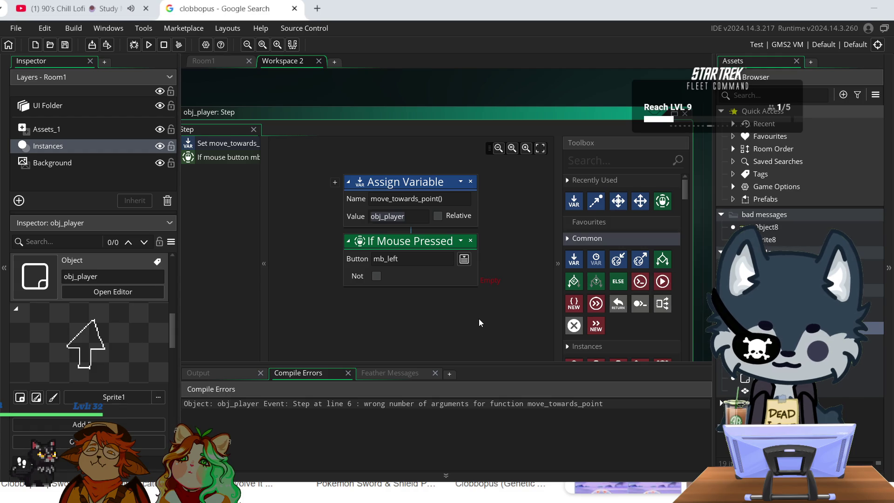
- Clear the Assign Variable value and rename the variable to obj_player
{"action": "key", "text": "BackSpace"}
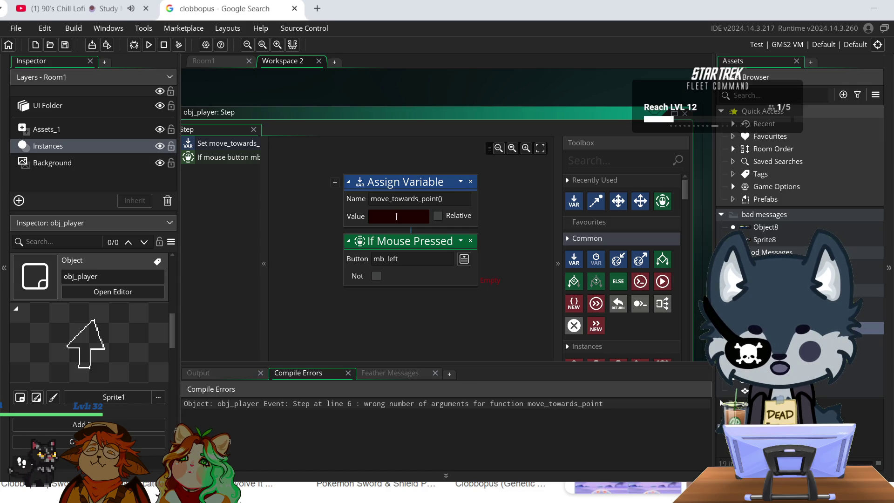
{"action": "left_click_drag", "start_coordinate": [444, 199], "coordinate": [324, 195]}
{"action": "key", "text": "BackSpace"}
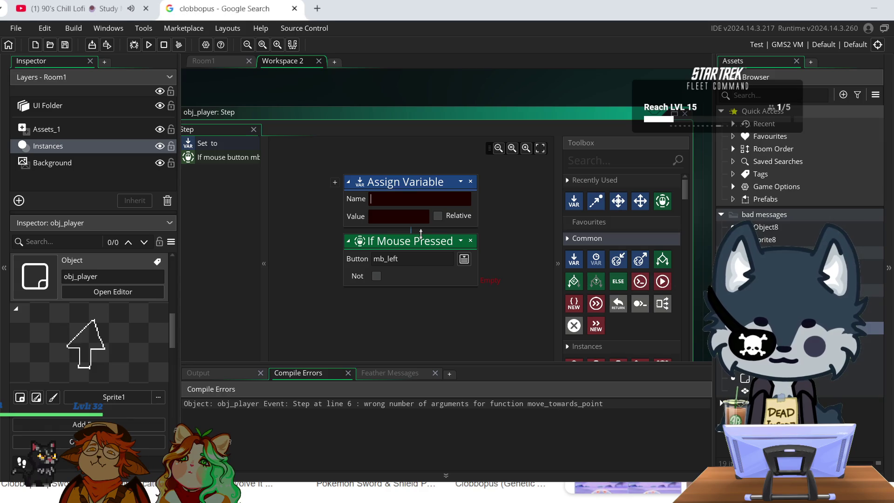
{"action": "type", "text": "obj"}
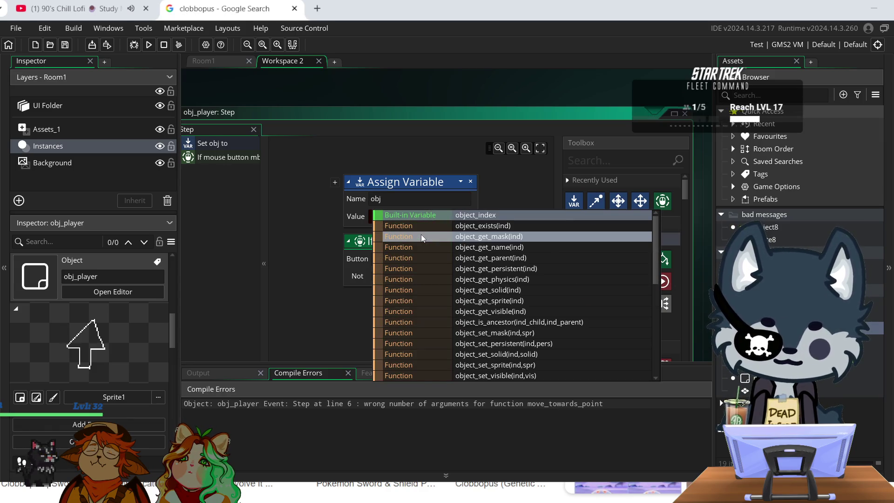
{"action": "type", "text": "_"}
{"action": "left_click", "coordinate": [421, 234]}
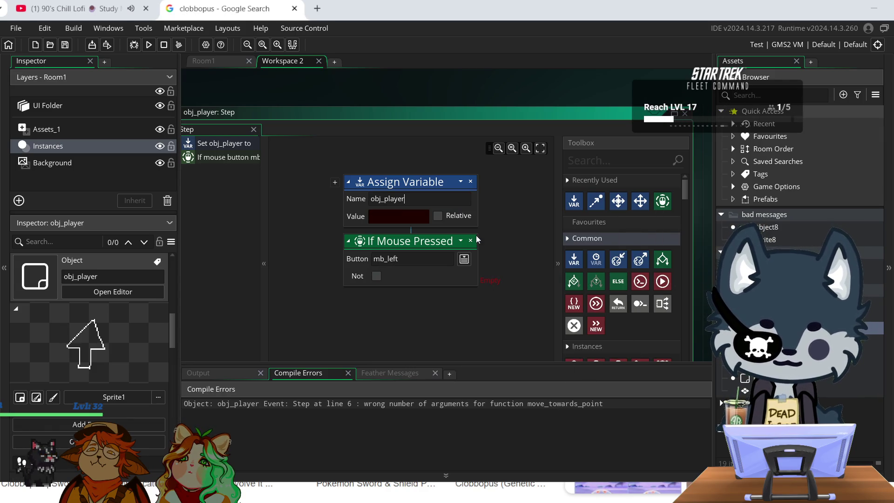
- Set the value to move_towards_point and test-run the game
{"action": "type", "text": "m"}
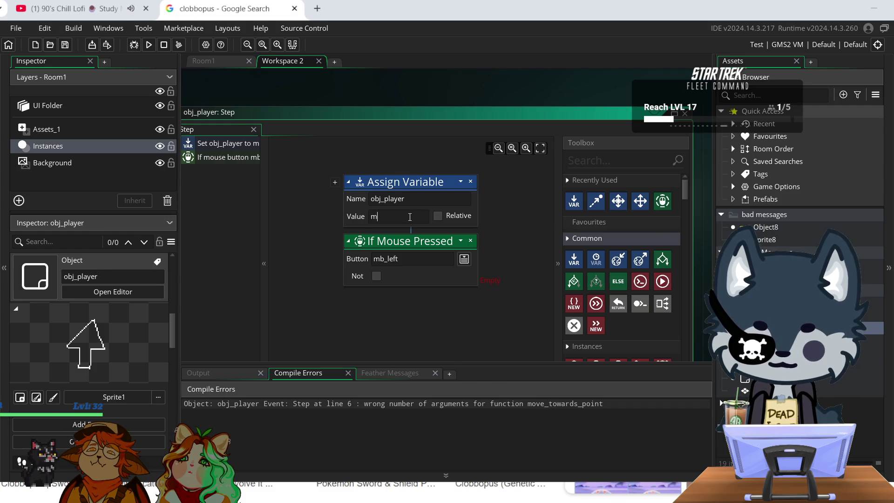
{"action": "type", "text": "ove"}
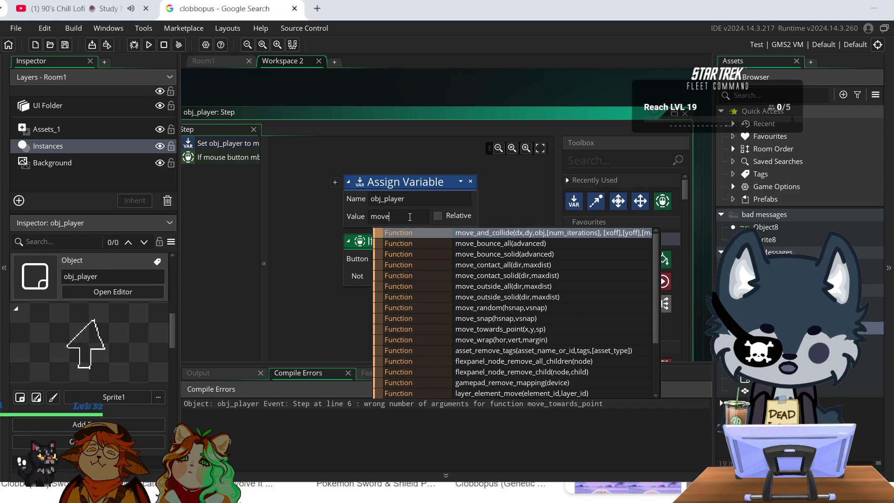
{"action": "scroll", "coordinate": [457, 330], "scroll_direction": "down", "scroll_amount": 2}
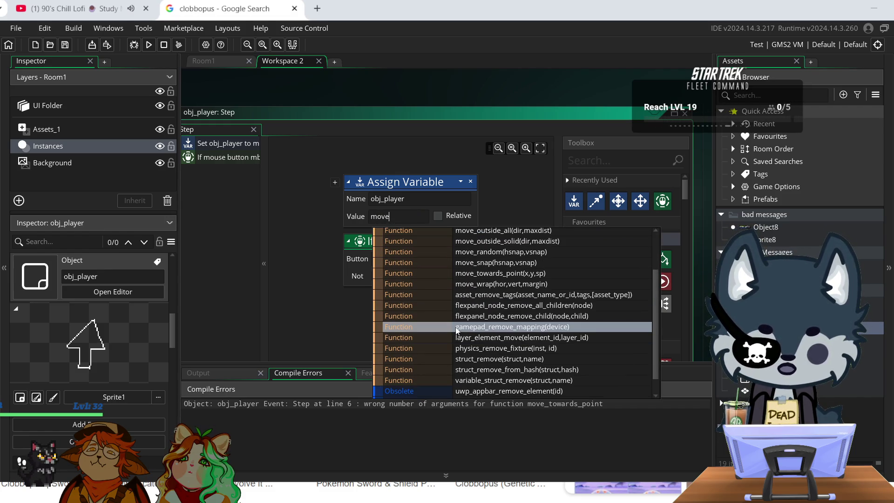
{"action": "left_click", "coordinate": [496, 275]}
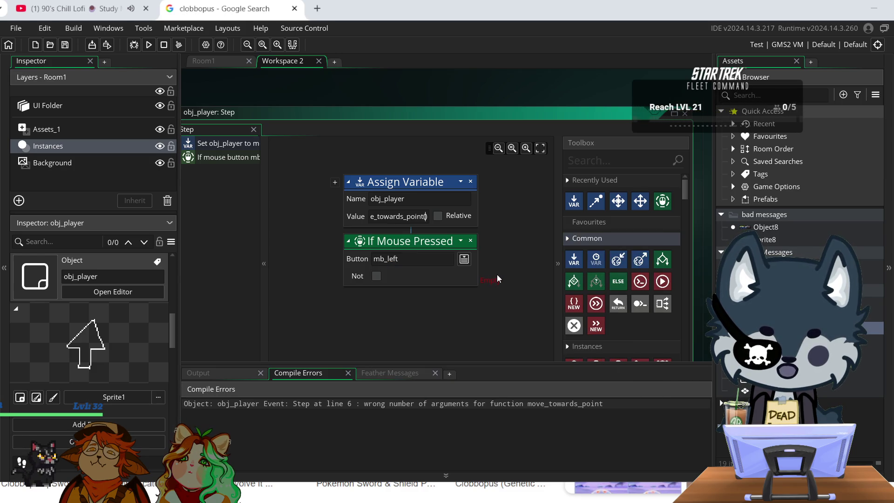
{"action": "left_click", "coordinate": [148, 45]}
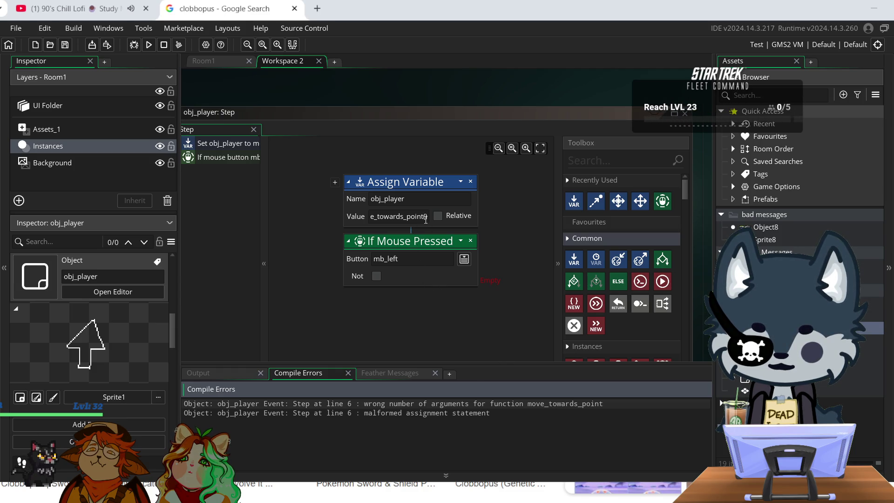
- Leave the Assign Variable value empty and run the game again
{"action": "key", "text": "ctrl+a"}
{"action": "type", "text": "0"}
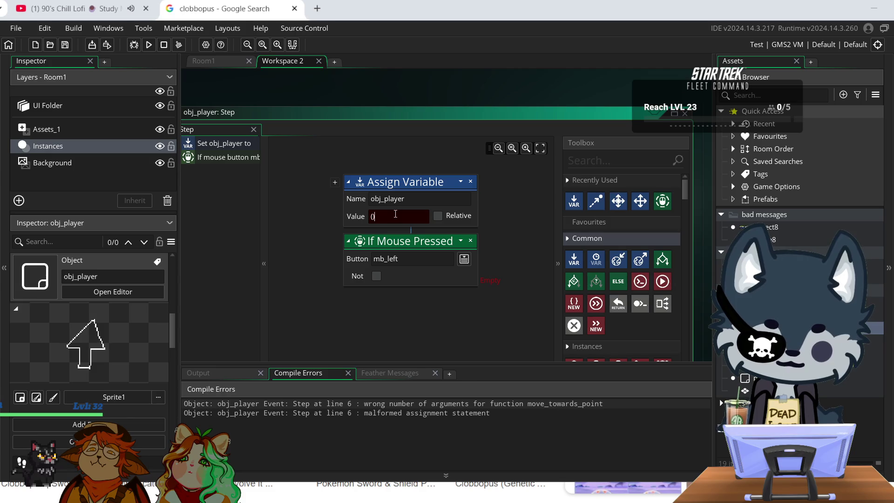
{"action": "key", "text": "BackSpace"}
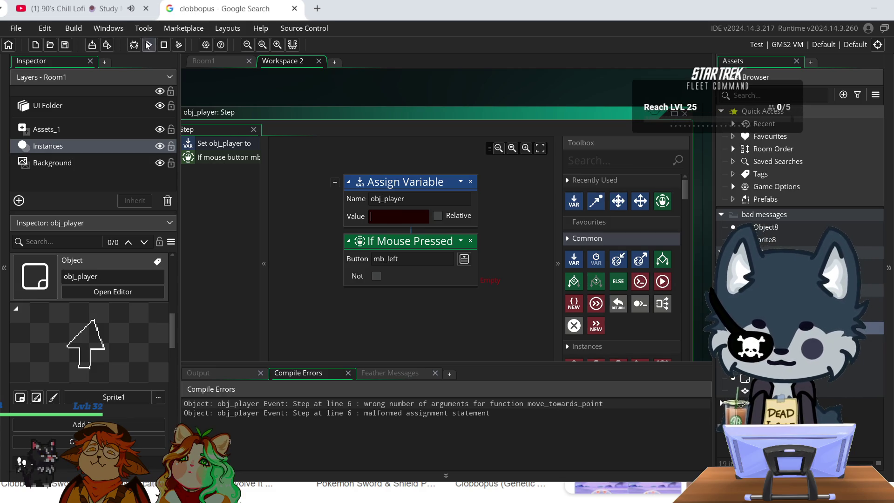
{"action": "left_click", "coordinate": [148, 45]}
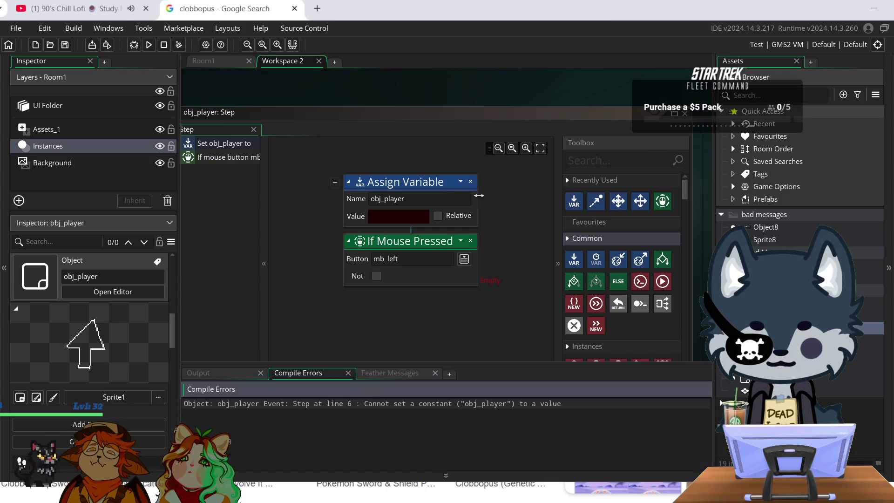
{"action": "left_click", "coordinate": [471, 181]}
{"action": "left_click", "coordinate": [485, 272]}
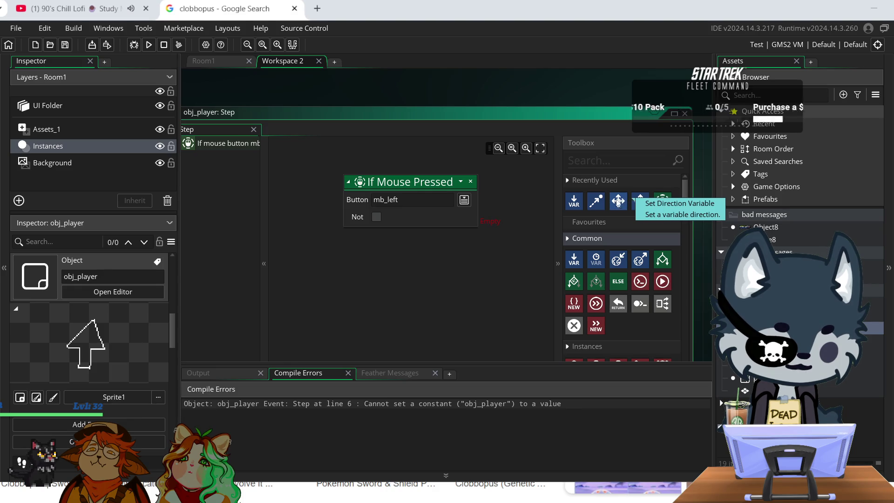
{"action": "left_click_drag", "start_coordinate": [596, 202], "coordinate": [422, 243]}
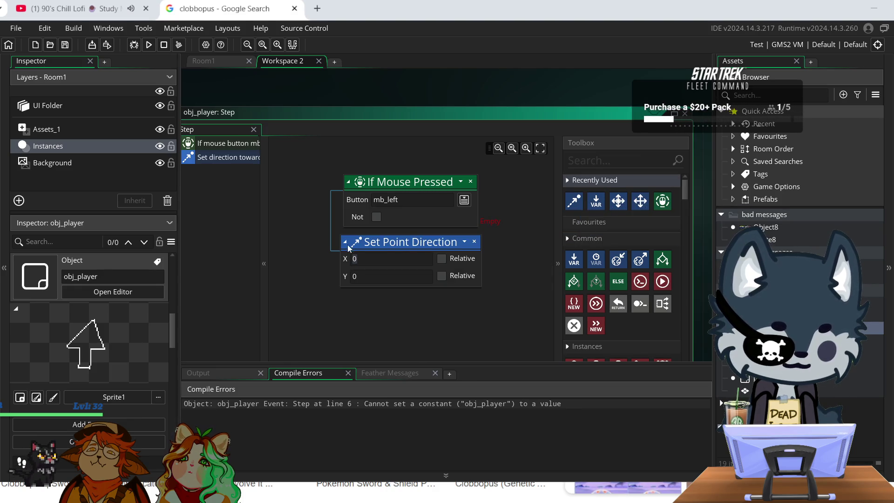
{"action": "left_click", "coordinate": [384, 266]}
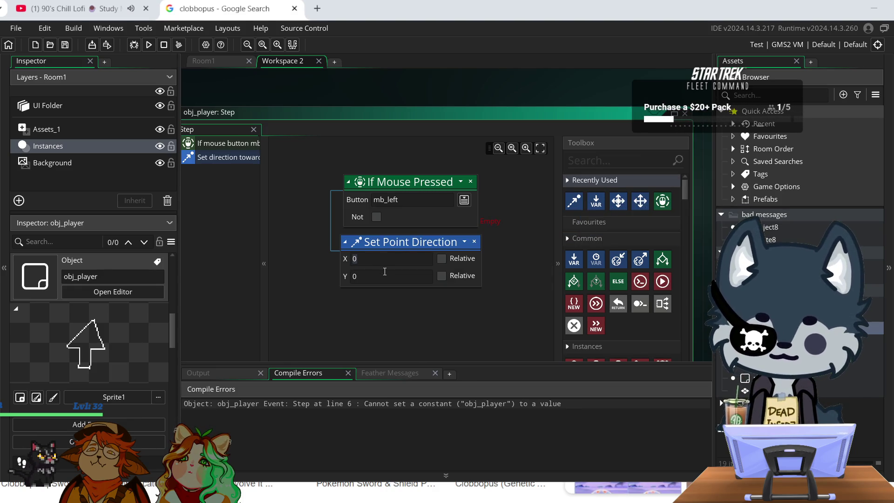
{"action": "key", "text": "BackSpace"}
{"action": "type", "text": "1"}
{"action": "left_click", "coordinate": [356, 278]}
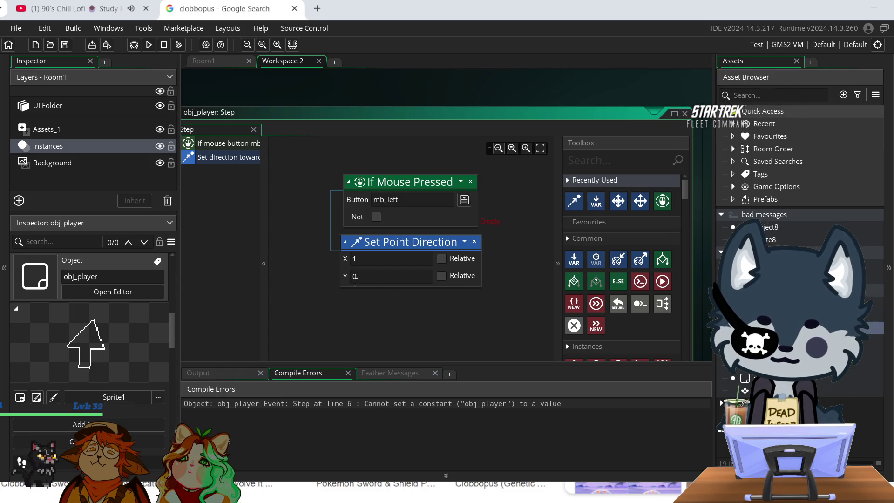
{"action": "type", "text": "1"}
{"action": "left_click", "coordinate": [381, 320]}
{"action": "left_click", "coordinate": [441, 260]}
{"action": "left_click", "coordinate": [441, 277]}
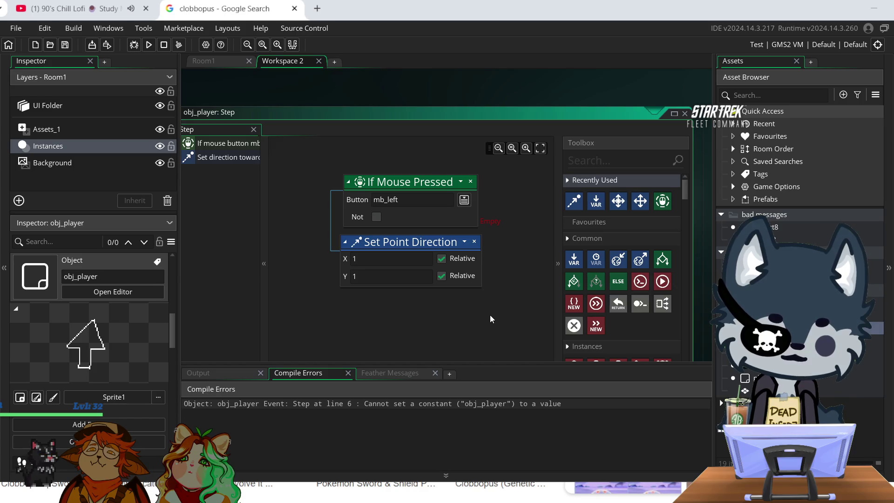
{"action": "left_click", "coordinate": [468, 199]}
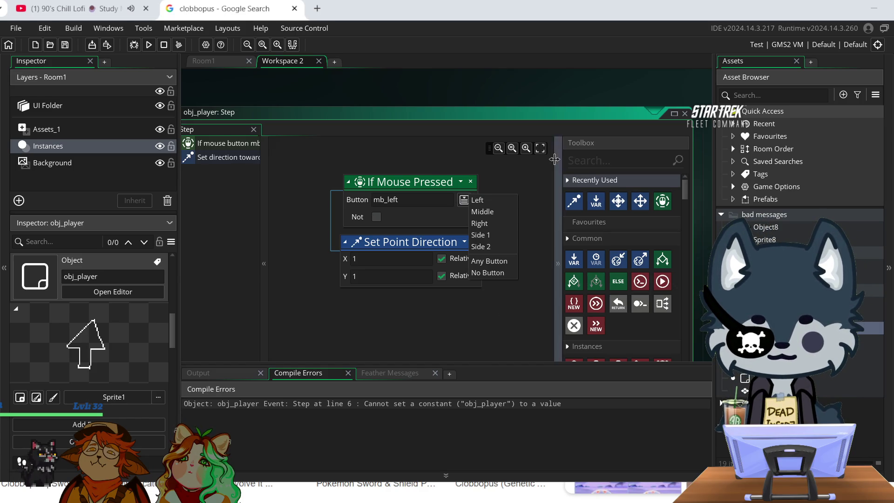
{"action": "left_click", "coordinate": [527, 175]}
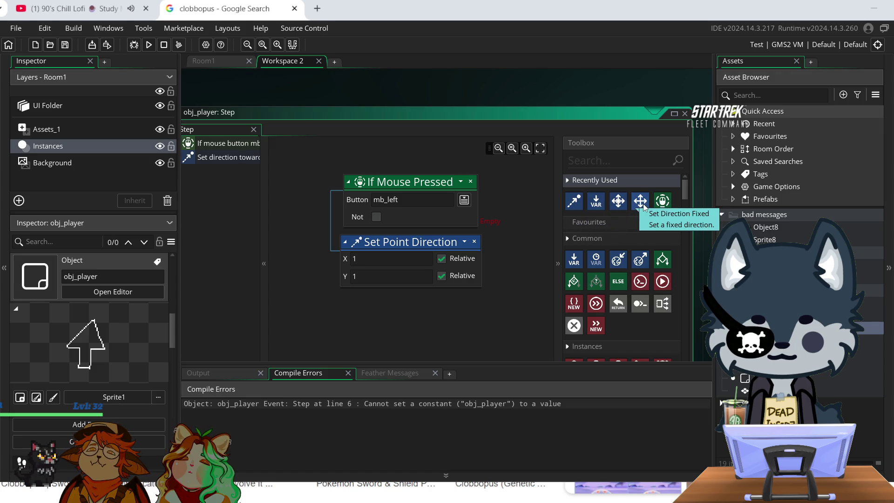
{"action": "mouse_move", "coordinate": [644, 206]}
{"action": "left_mouse_down"}
{"action": "mouse_move", "coordinate": [562, 243]}
{"action": "mouse_move", "coordinate": [524, 227]}
{"action": "mouse_move", "coordinate": [471, 229]}
{"action": "left_mouse_up"}
{"action": "left_click", "coordinate": [399, 257]}
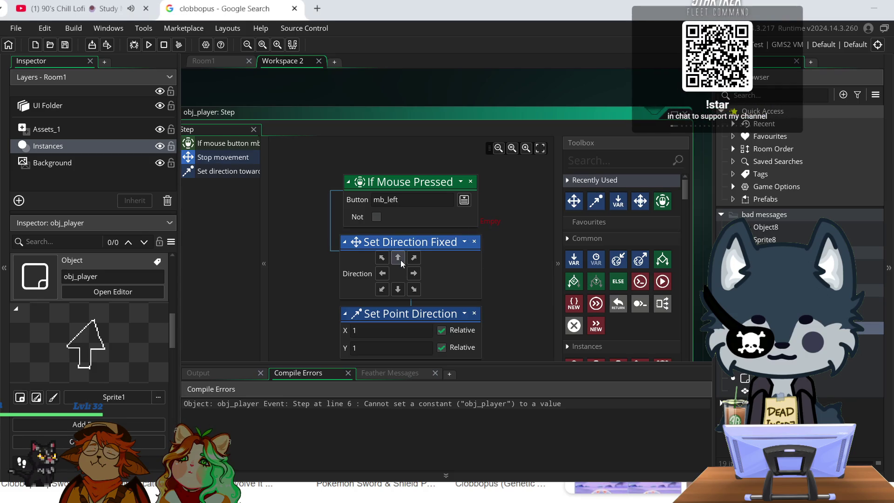
{"action": "left_click", "coordinate": [474, 242]}
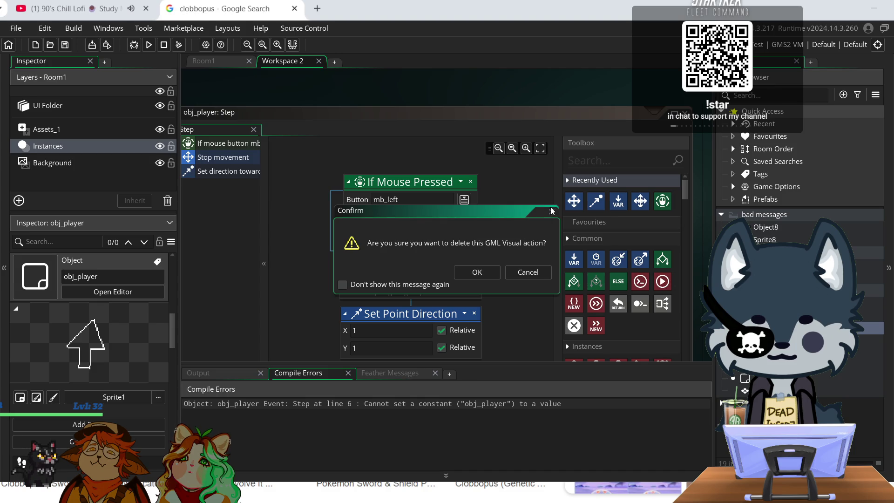
{"action": "left_click", "coordinate": [477, 272]}
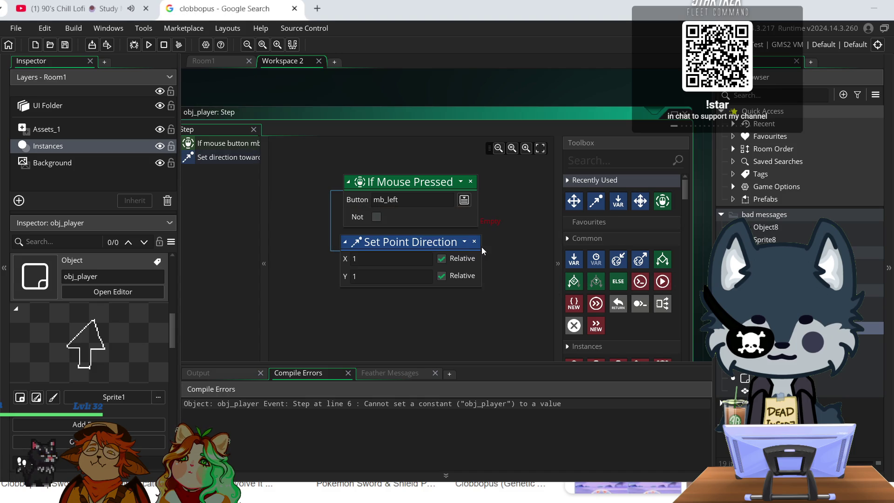
{"action": "left_click", "coordinate": [474, 242]}
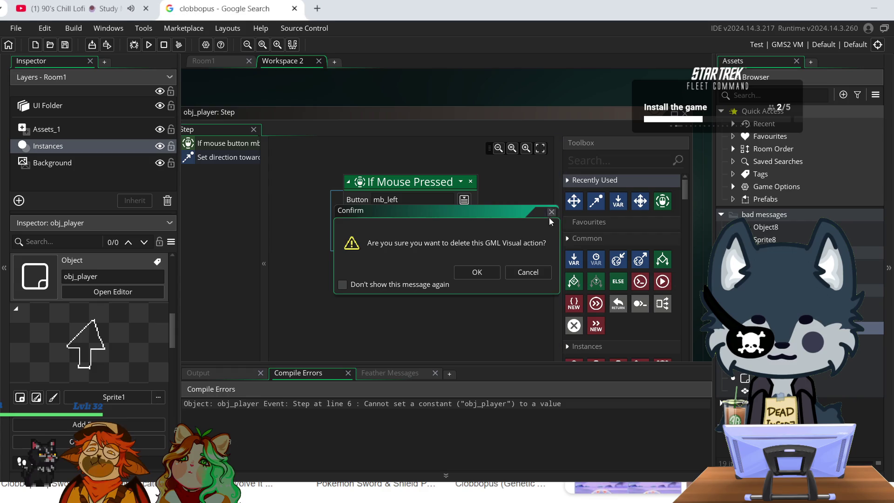
{"action": "left_click", "coordinate": [544, 275]}
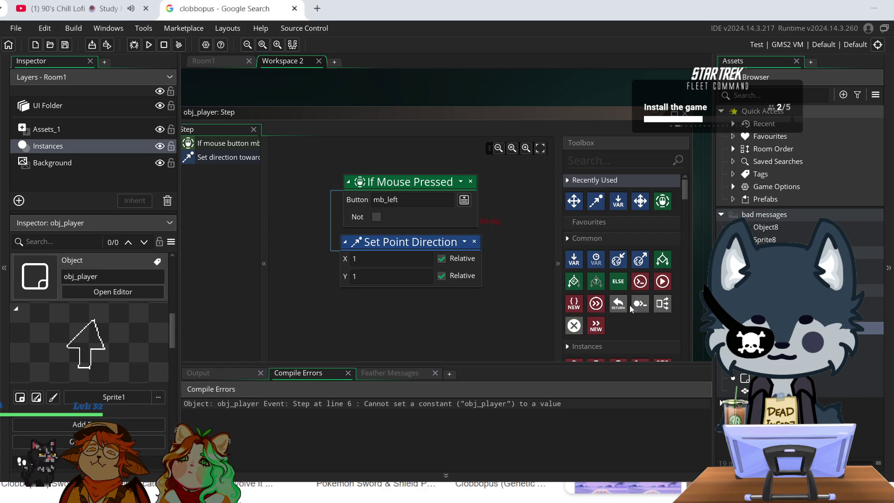
{"action": "scroll", "coordinate": [455, 265], "scroll_direction": "up", "scroll_amount": 3}
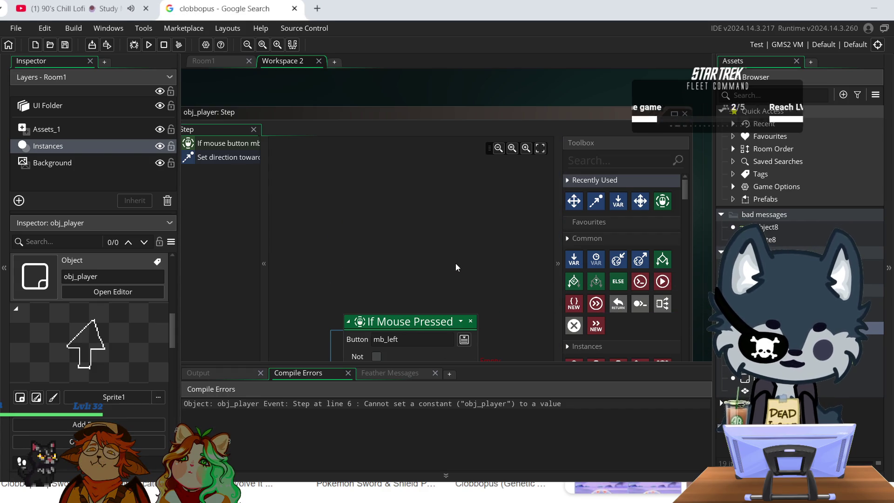
{"action": "scroll", "coordinate": [456, 264], "scroll_direction": "down", "scroll_amount": 3}
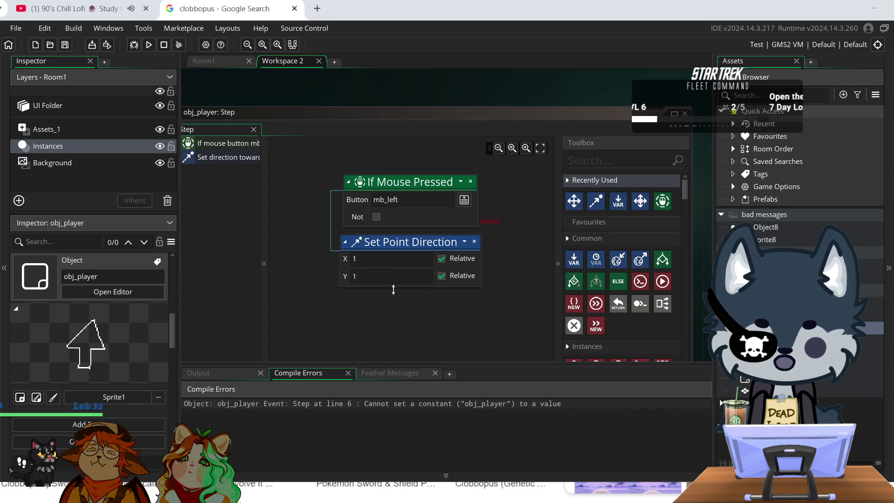
{"action": "scroll", "coordinate": [466, 286], "scroll_direction": "up", "scroll_amount": 4}
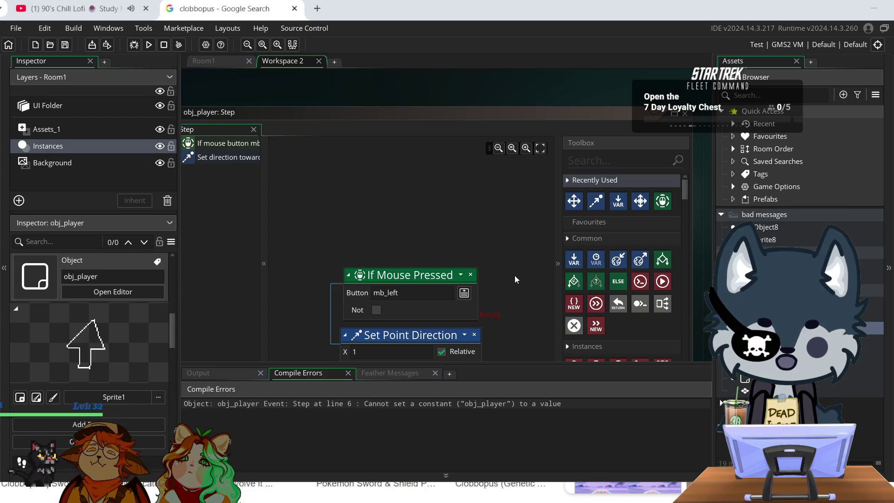
{"action": "scroll", "coordinate": [515, 275], "scroll_direction": "down", "scroll_amount": 6}
{"action": "scroll", "coordinate": [515, 275], "scroll_direction": "up", "scroll_amount": 6}
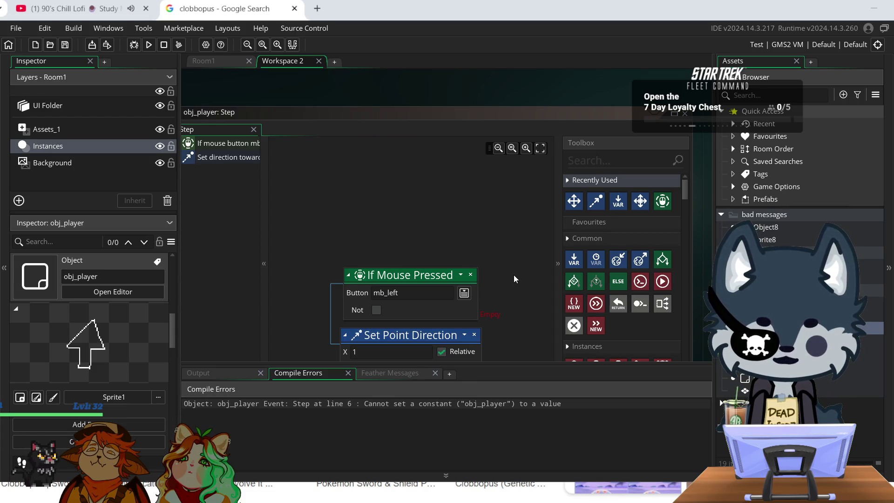
{"action": "scroll", "coordinate": [514, 275], "scroll_direction": "up", "scroll_amount": 4}
{"action": "scroll", "coordinate": [309, 225], "scroll_direction": "down", "scroll_amount": 8}
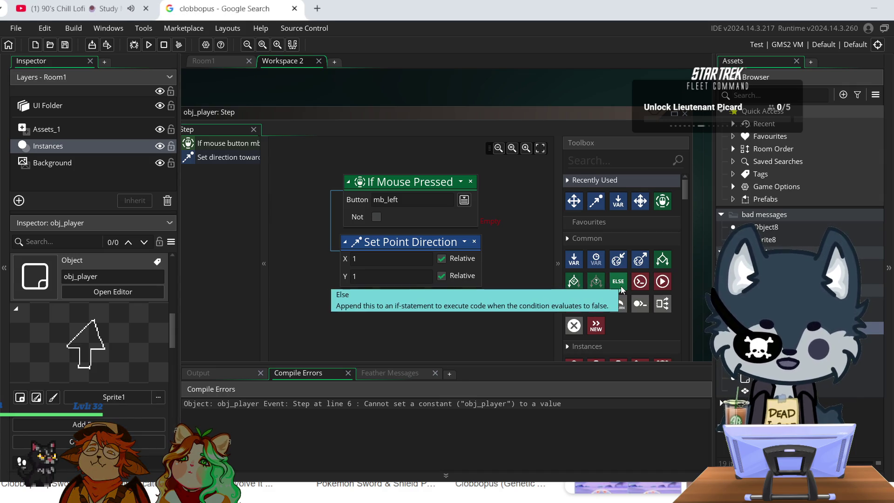
{"action": "scroll", "coordinate": [624, 315], "scroll_direction": "down", "scroll_amount": 3}
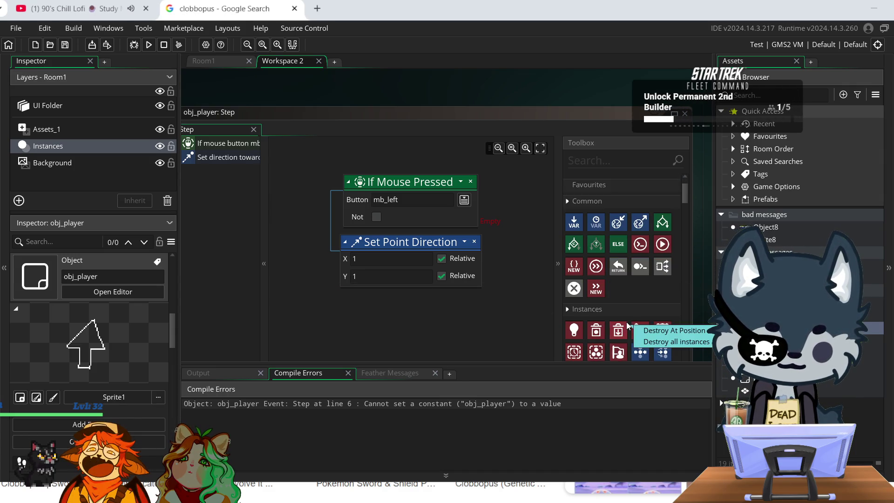
{"action": "scroll", "coordinate": [627, 322], "scroll_direction": "down", "scroll_amount": 4}
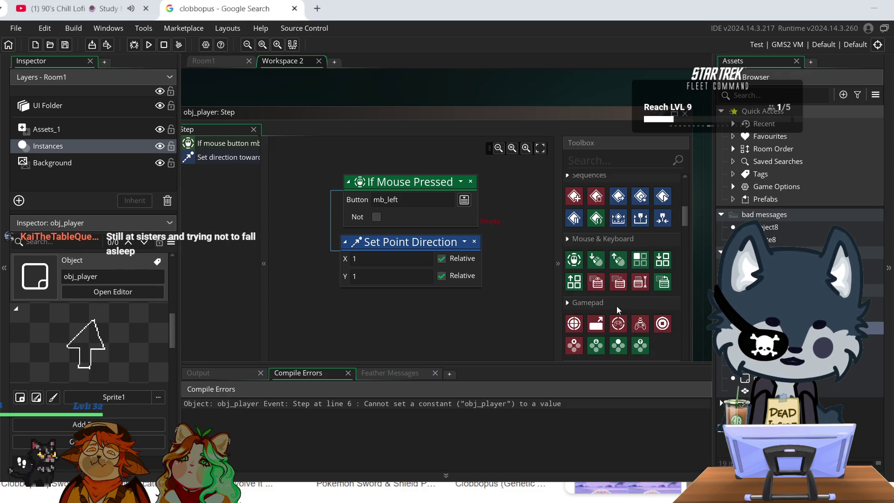
{"action": "scroll", "coordinate": [610, 308], "scroll_direction": "down", "scroll_amount": 3}
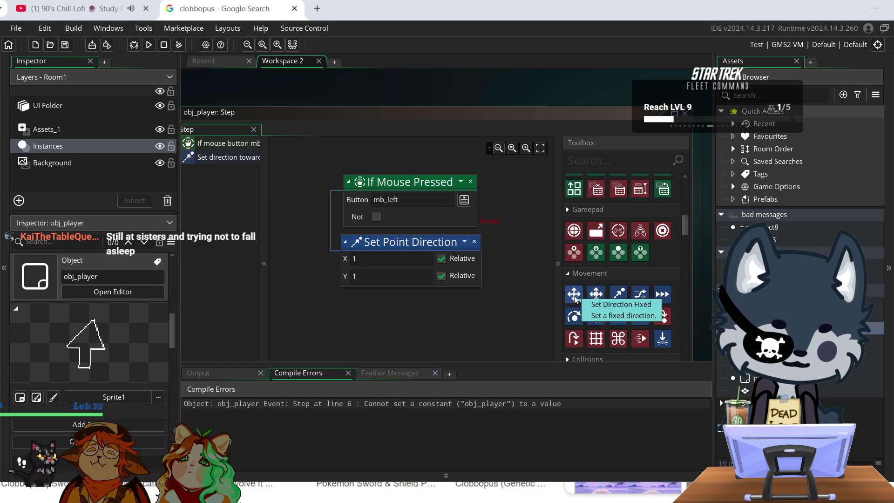
{"action": "scroll", "coordinate": [574, 295], "scroll_direction": "down", "scroll_amount": 2}
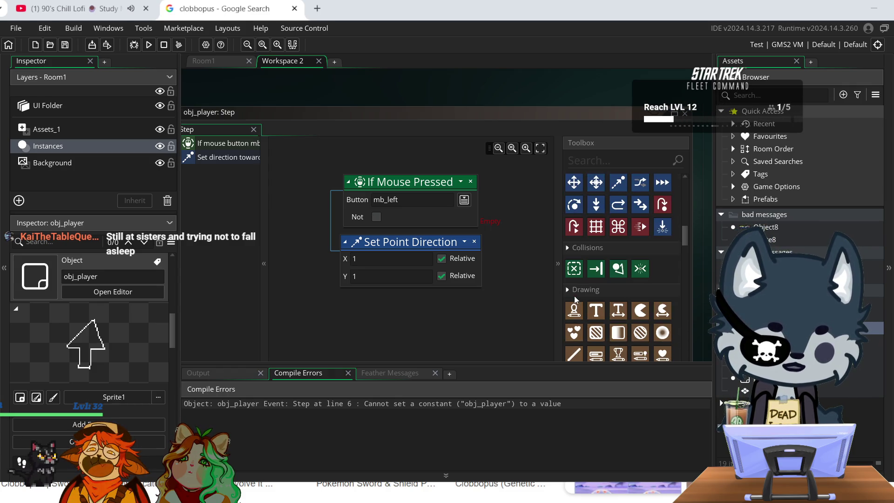
{"action": "scroll", "coordinate": [601, 268], "scroll_direction": "down", "scroll_amount": 1}
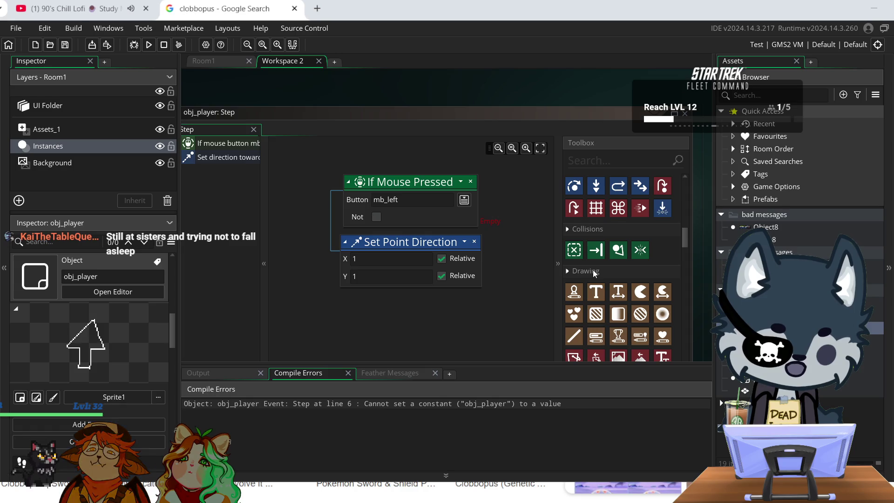
{"action": "scroll", "coordinate": [591, 272], "scroll_direction": "down", "scroll_amount": 4}
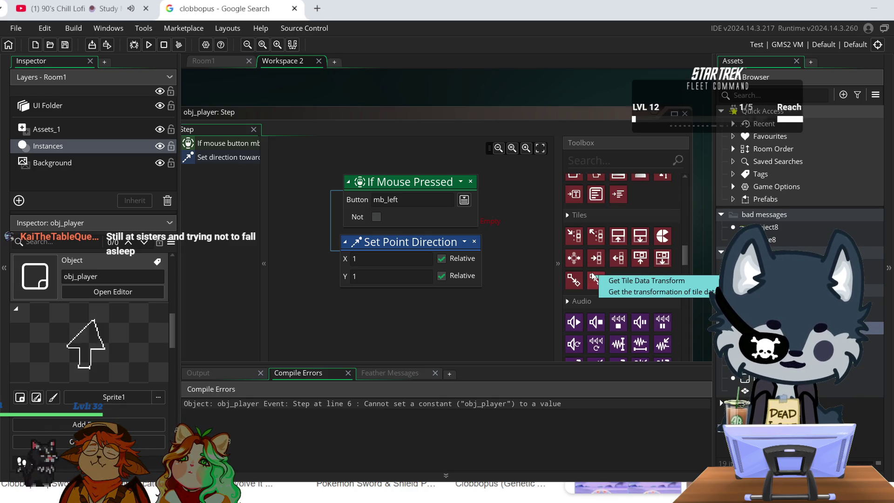
{"action": "scroll", "coordinate": [605, 317], "scroll_direction": "down", "scroll_amount": 4}
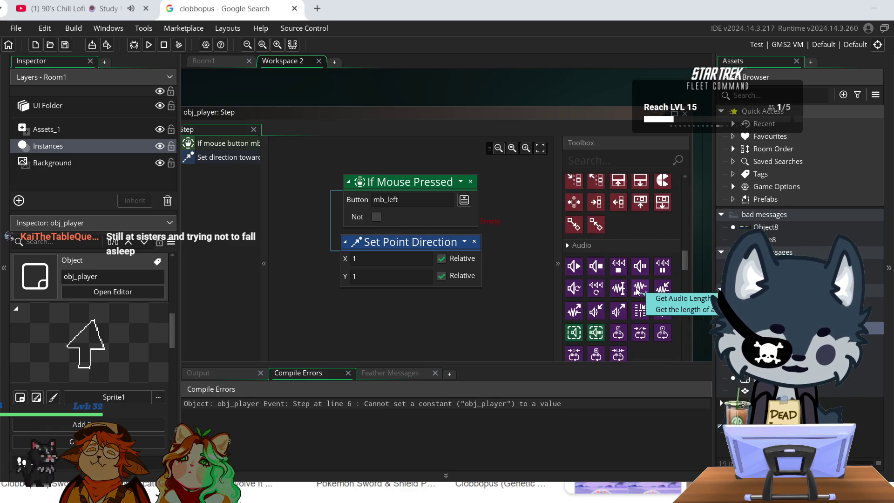
{"action": "scroll", "coordinate": [633, 288], "scroll_direction": "down", "scroll_amount": 6}
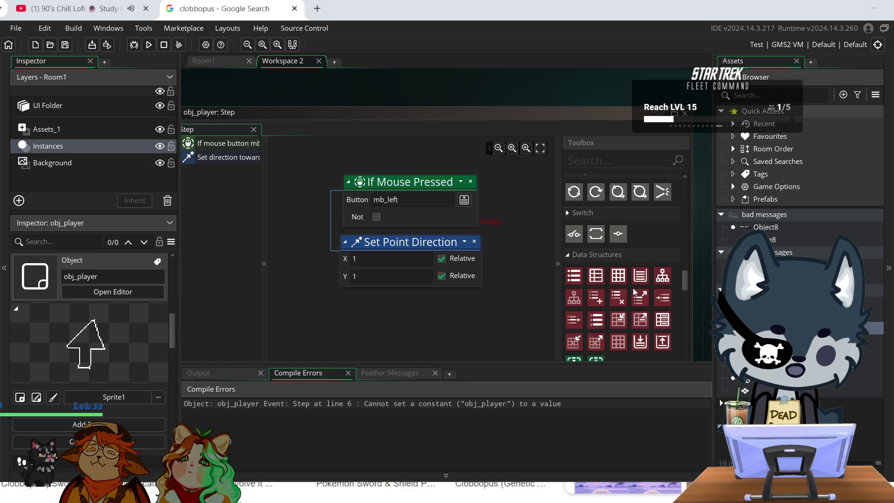
{"action": "scroll", "coordinate": [633, 288], "scroll_direction": "down", "scroll_amount": 2}
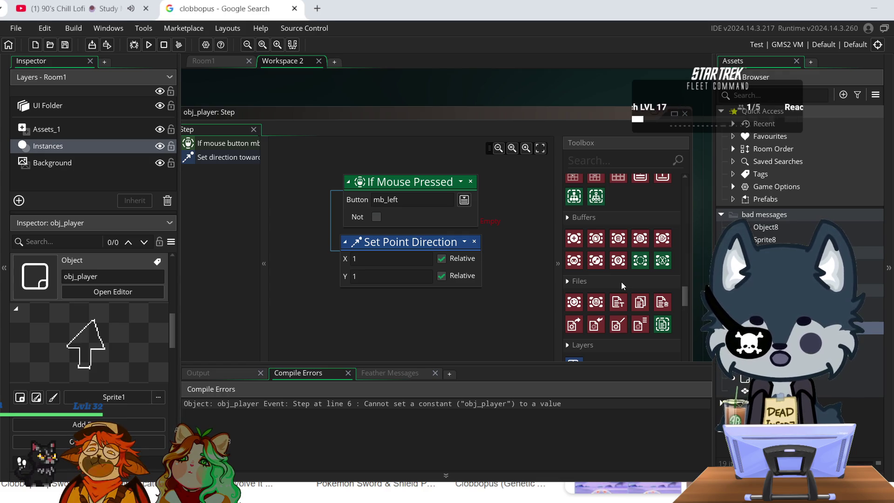
{"action": "scroll", "coordinate": [621, 281], "scroll_direction": "down", "scroll_amount": 1}
{"action": "scroll", "coordinate": [621, 281], "scroll_direction": "down", "scroll_amount": 2}
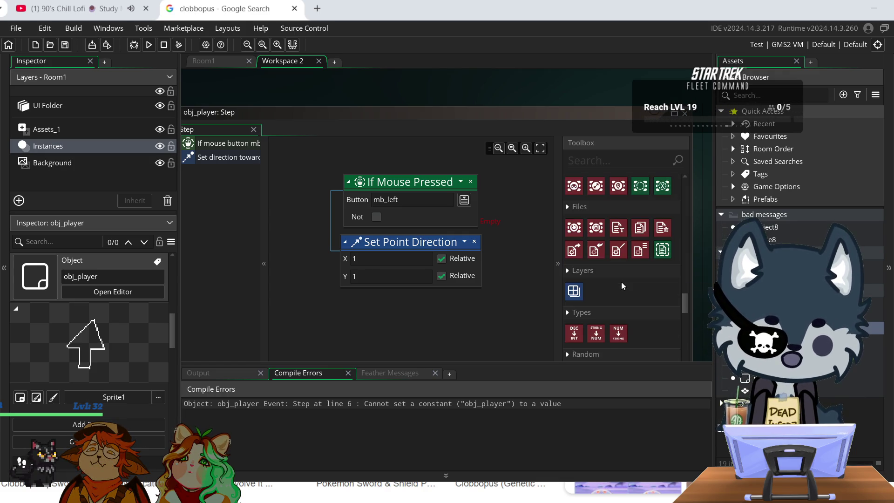
{"action": "scroll", "coordinate": [622, 285], "scroll_direction": "down", "scroll_amount": 5}
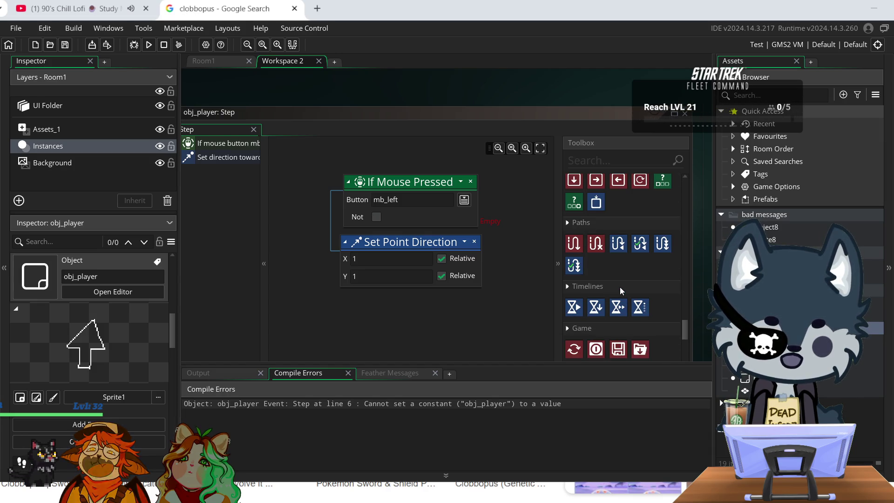
{"action": "scroll", "coordinate": [620, 292], "scroll_direction": "down", "scroll_amount": 1}
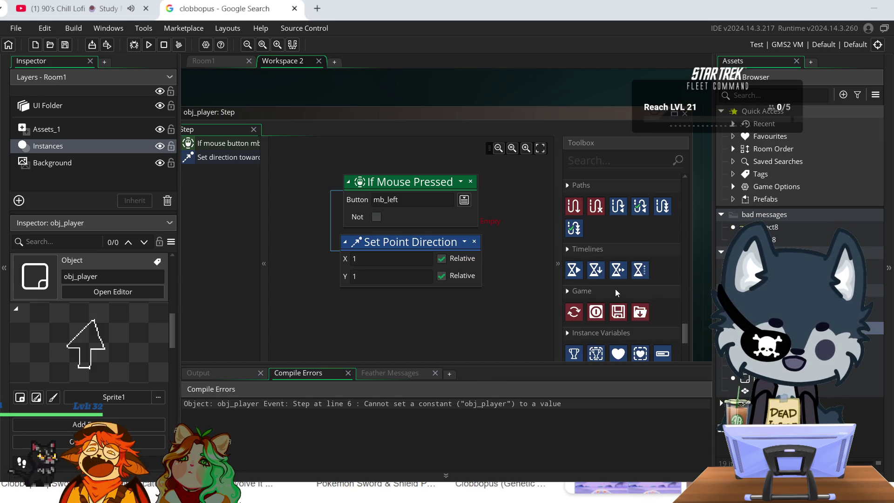
{"action": "scroll", "coordinate": [615, 289], "scroll_direction": "down", "scroll_amount": 1}
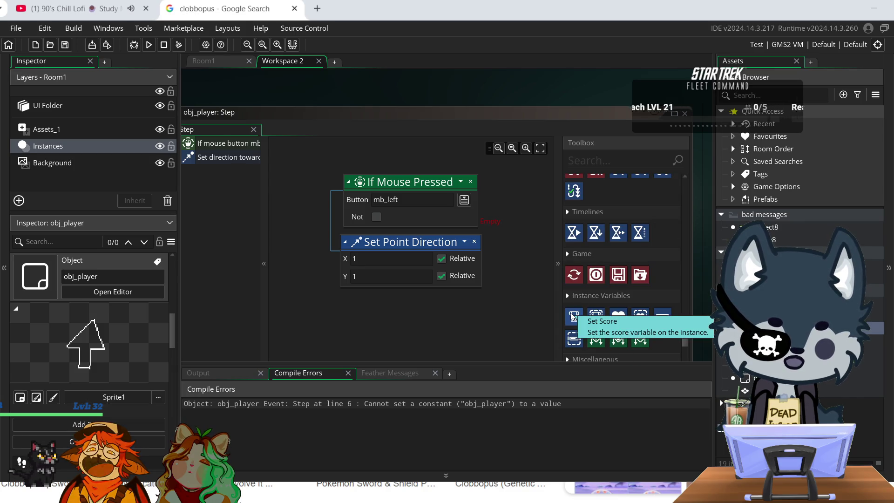
{"action": "scroll", "coordinate": [610, 317], "scroll_direction": "down", "scroll_amount": 1}
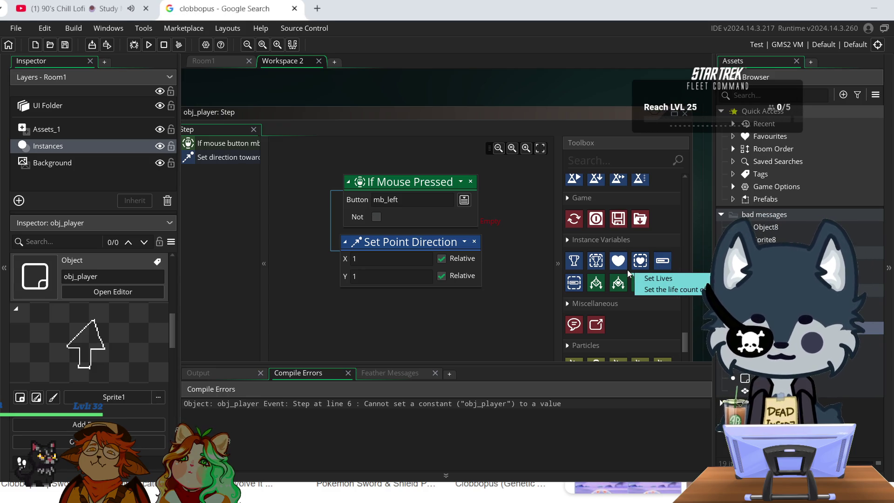
{"action": "scroll", "coordinate": [413, 320], "scroll_direction": "up", "scroll_amount": 2}
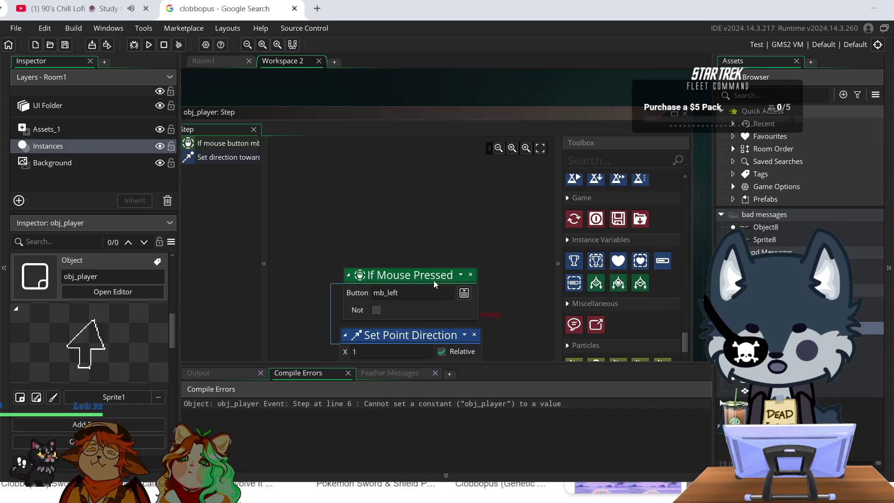
{"action": "scroll", "coordinate": [434, 281], "scroll_direction": "down", "scroll_amount": 1}
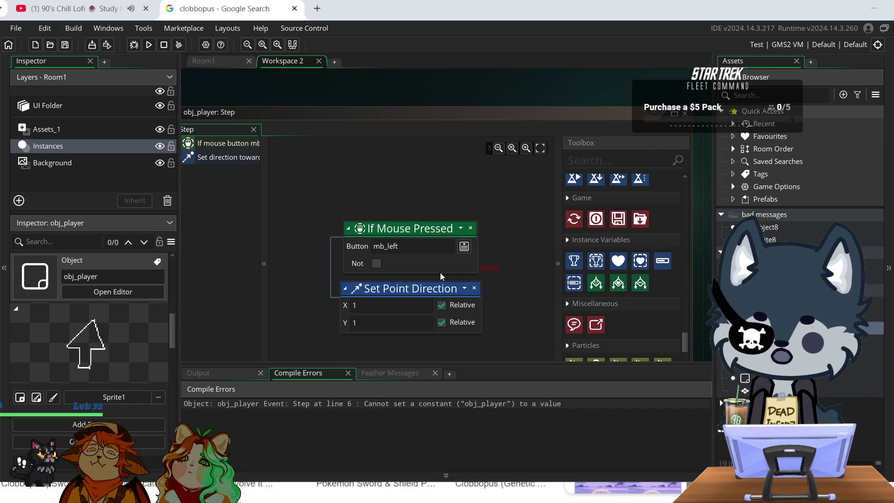
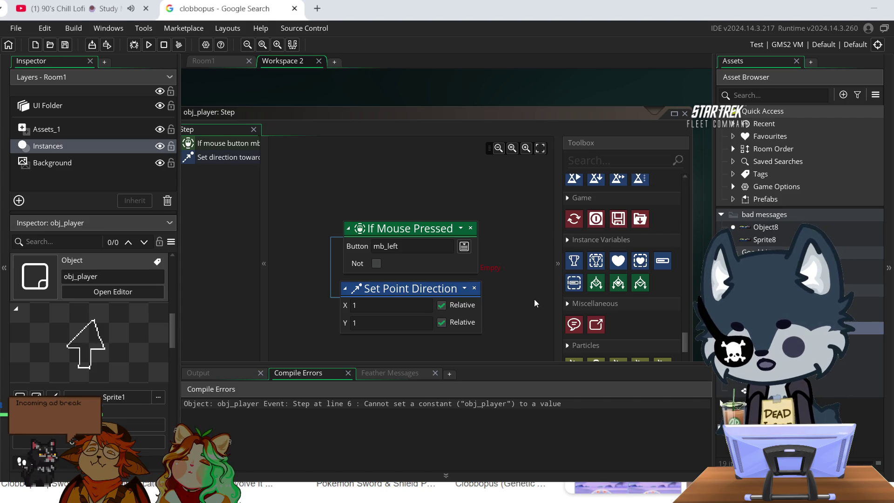
- Jump to the reported compile error and look over obj_player's Step event actions
{"action": "double_click", "coordinate": [589, 407]}
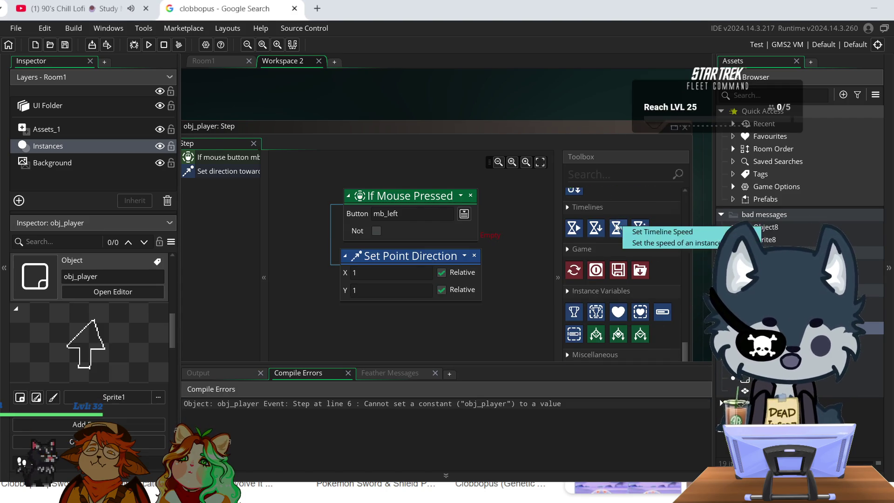
{"action": "scroll", "coordinate": [619, 228], "scroll_direction": "up", "scroll_amount": 1}
{"action": "scroll", "coordinate": [579, 324], "scroll_direction": "up", "scroll_amount": 3}
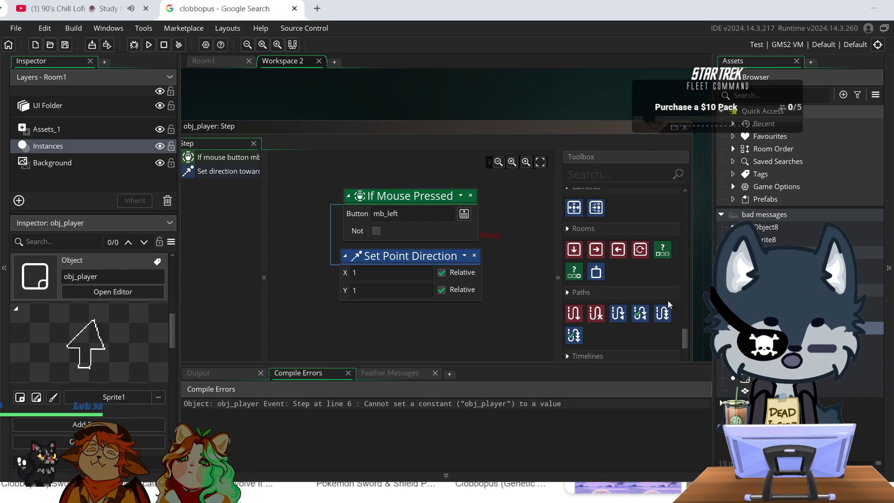
{"action": "scroll", "coordinate": [665, 302], "scroll_direction": "up", "scroll_amount": 1}
{"action": "scroll", "coordinate": [664, 301], "scroll_direction": "up", "scroll_amount": 2}
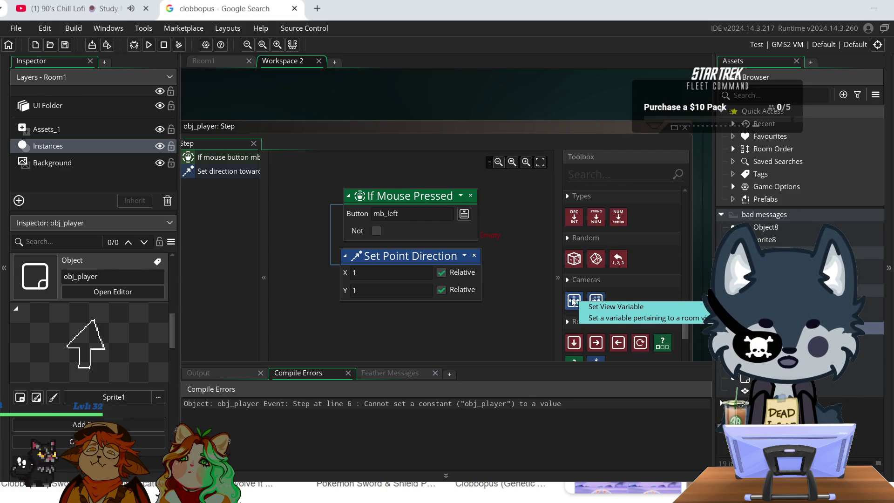
{"action": "scroll", "coordinate": [573, 302], "scroll_direction": "up", "scroll_amount": 1}
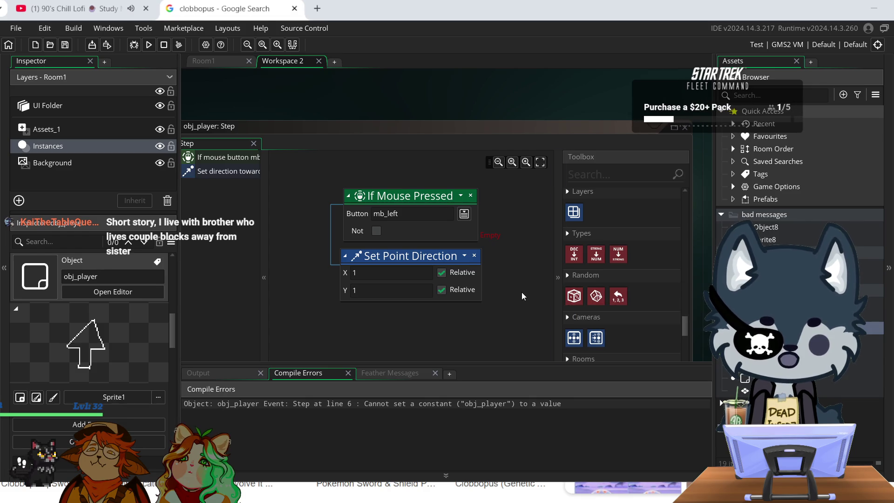
{"action": "scroll", "coordinate": [522, 297], "scroll_direction": "up", "scroll_amount": 2}
{"action": "scroll", "coordinate": [523, 296], "scroll_direction": "down", "scroll_amount": 2}
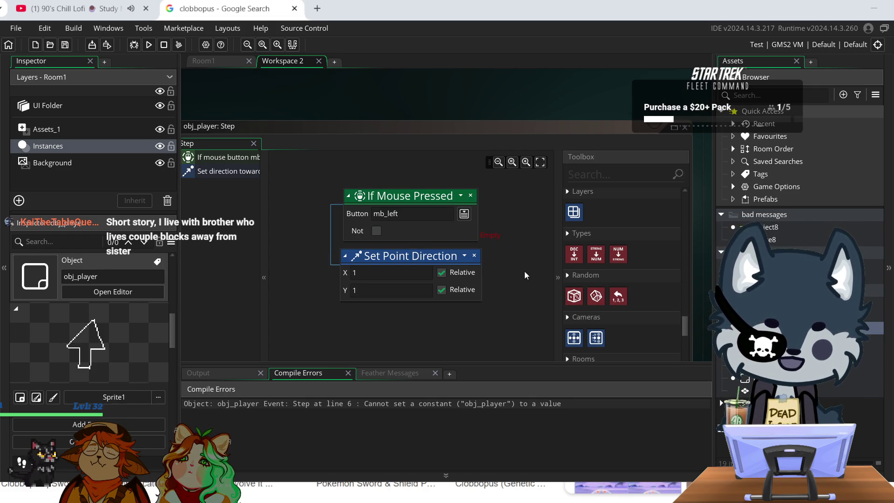
{"action": "scroll", "coordinate": [650, 249], "scroll_direction": "up", "scroll_amount": 2}
{"action": "scroll", "coordinate": [650, 250], "scroll_direction": "up", "scroll_amount": 2}
{"action": "scroll", "coordinate": [585, 257], "scroll_direction": "down", "scroll_amount": 5}
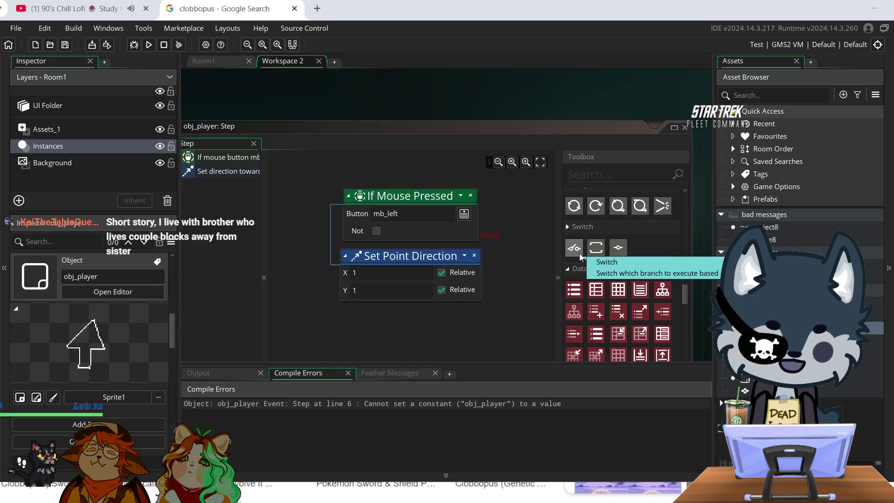
{"action": "scroll", "coordinate": [581, 256], "scroll_direction": "down", "scroll_amount": 5}
{"action": "scroll", "coordinate": [580, 256], "scroll_direction": "up", "scroll_amount": 5}
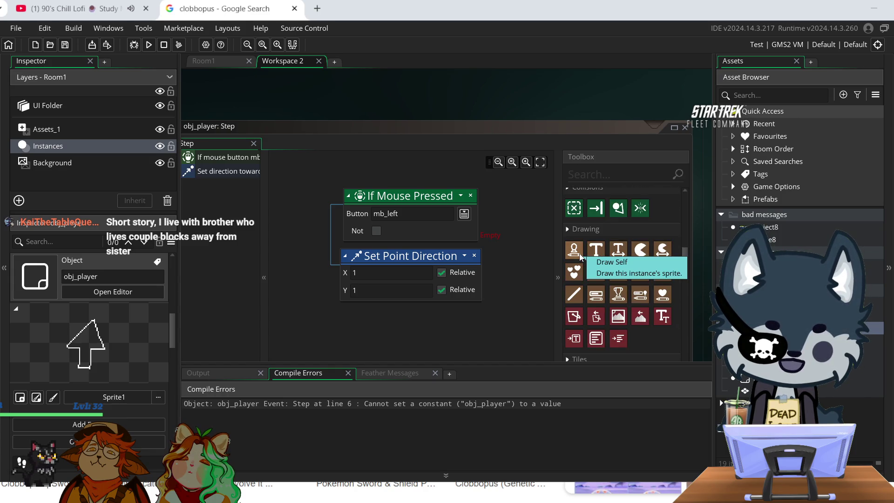
{"action": "scroll", "coordinate": [580, 254], "scroll_direction": "down", "scroll_amount": 3}
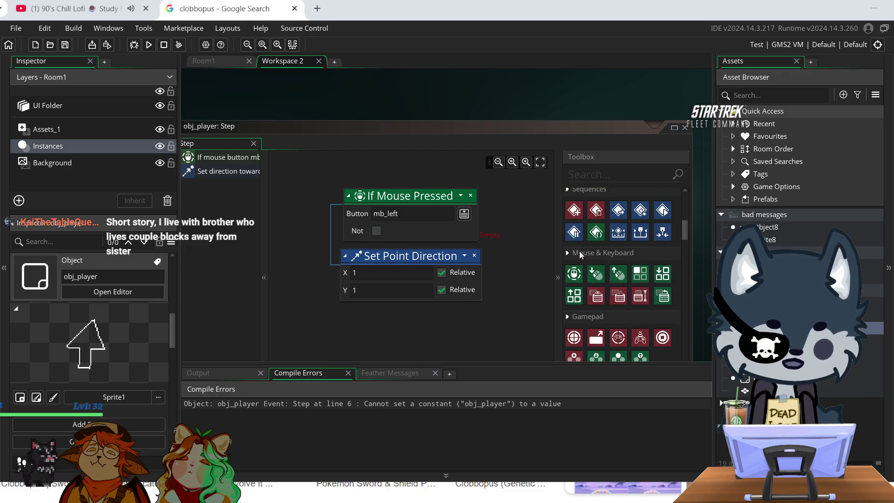
{"action": "scroll", "coordinate": [576, 254], "scroll_direction": "down", "scroll_amount": 3}
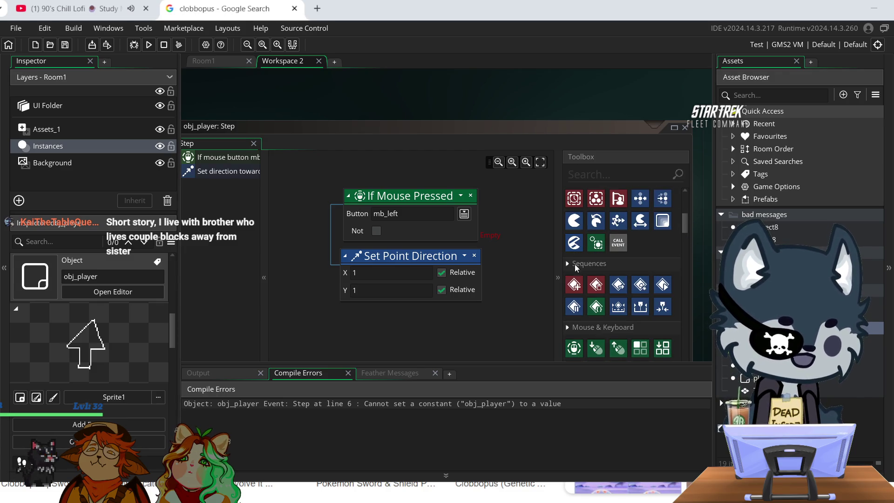
{"action": "scroll", "coordinate": [575, 264], "scroll_direction": "down", "scroll_amount": 1}
{"action": "scroll", "coordinate": [574, 280], "scroll_direction": "up", "scroll_amount": 3}
{"action": "scroll", "coordinate": [573, 310], "scroll_direction": "up", "scroll_amount": 3}
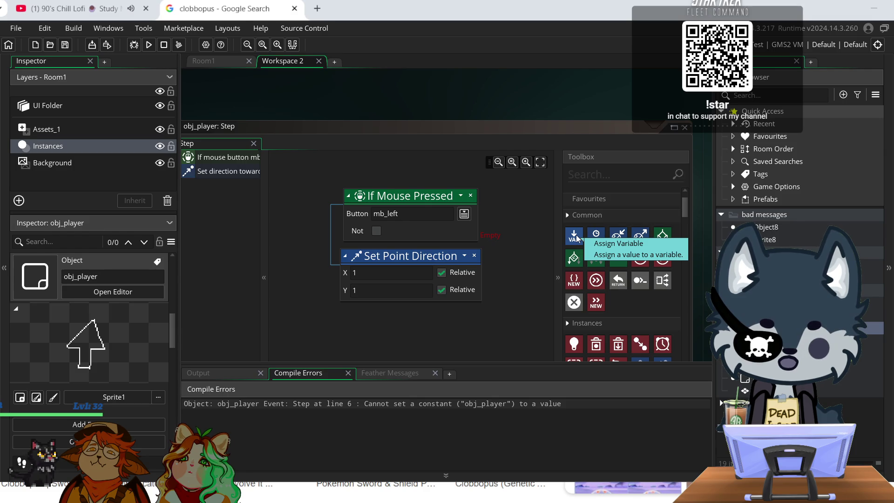
- Replace a mistakenly added Assign Variable with a Declare Temp action above If Mouse Pressed
{"action": "mouse_move", "coordinate": [577, 238]}
{"action": "left_mouse_down"}
{"action": "mouse_move", "coordinate": [443, 157]}
{"action": "mouse_move", "coordinate": [415, 155]}
{"action": "left_mouse_up"}
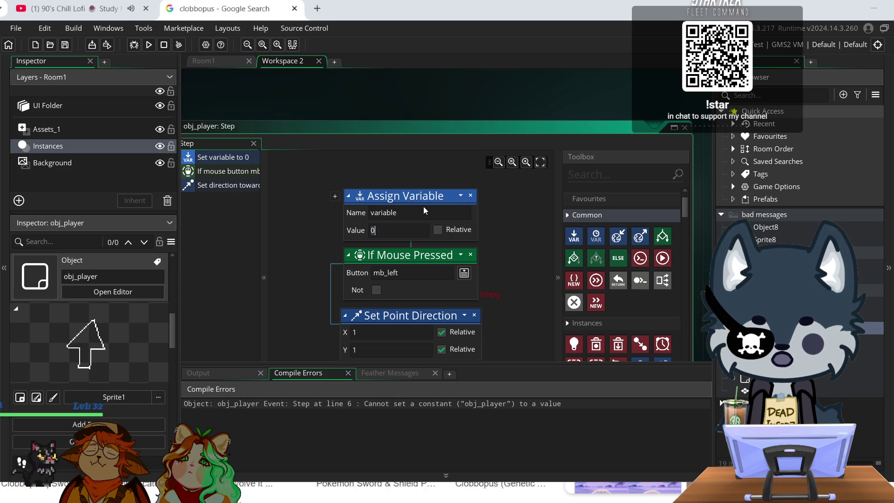
{"action": "left_click", "coordinate": [471, 195]}
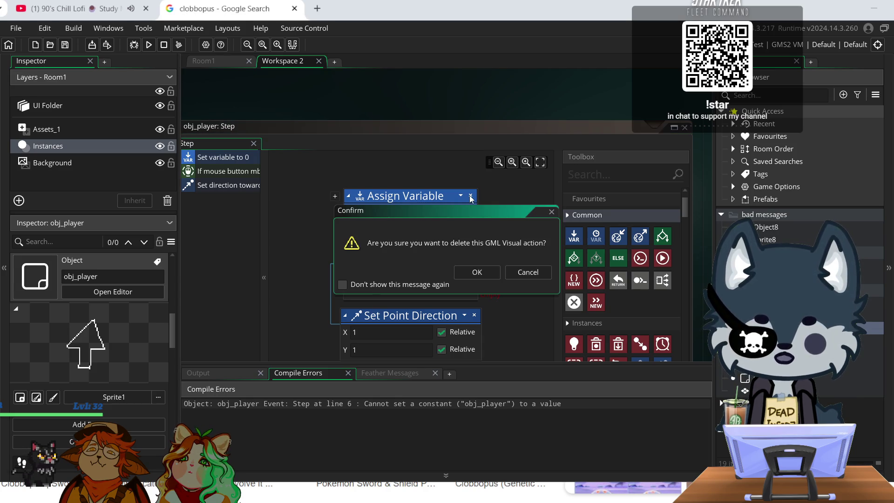
{"action": "left_click", "coordinate": [476, 273]}
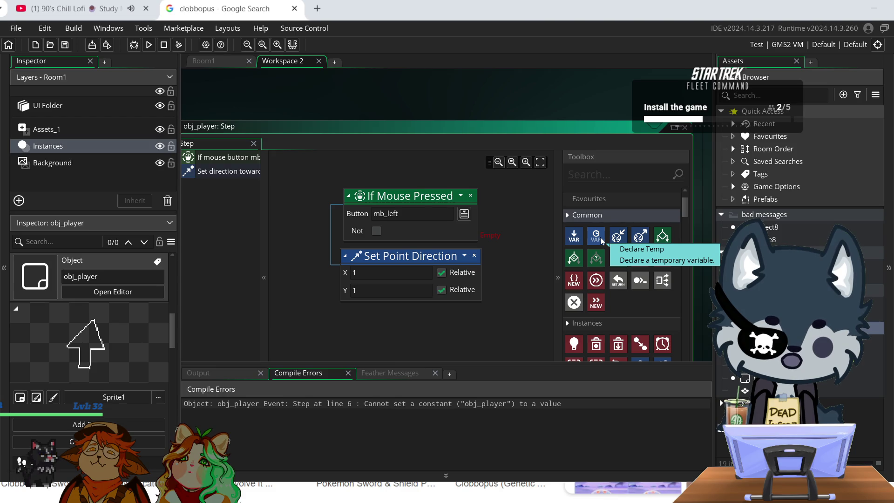
{"action": "mouse_move", "coordinate": [601, 240]}
{"action": "left_mouse_down"}
{"action": "mouse_move", "coordinate": [447, 173]}
{"action": "mouse_move", "coordinate": [416, 177]}
{"action": "left_mouse_up"}
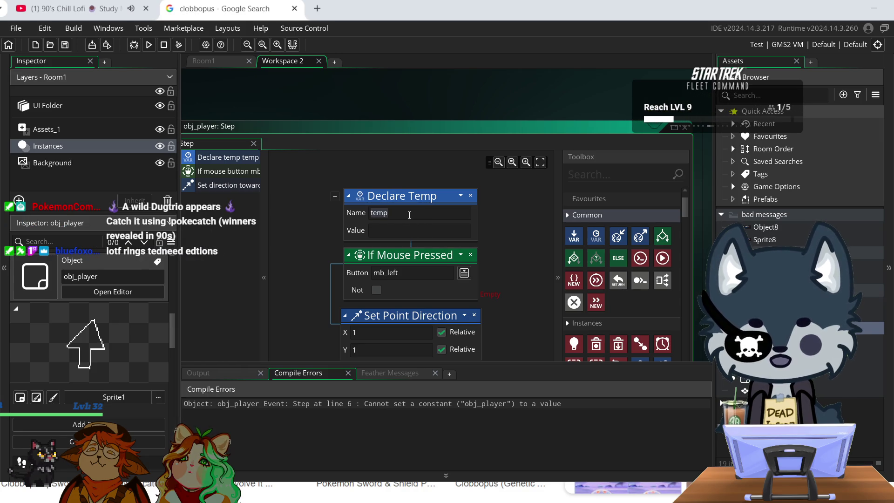
- Name the Declare Temp move_towards_point() and test-run, which reports a wrong-argument-count error
{"action": "key", "text": "BackSpace"}
{"action": "key", "text": "BackSpace"}
{"action": "key", "text": "BackSpace"}
{"action": "type", "text": "mov"}
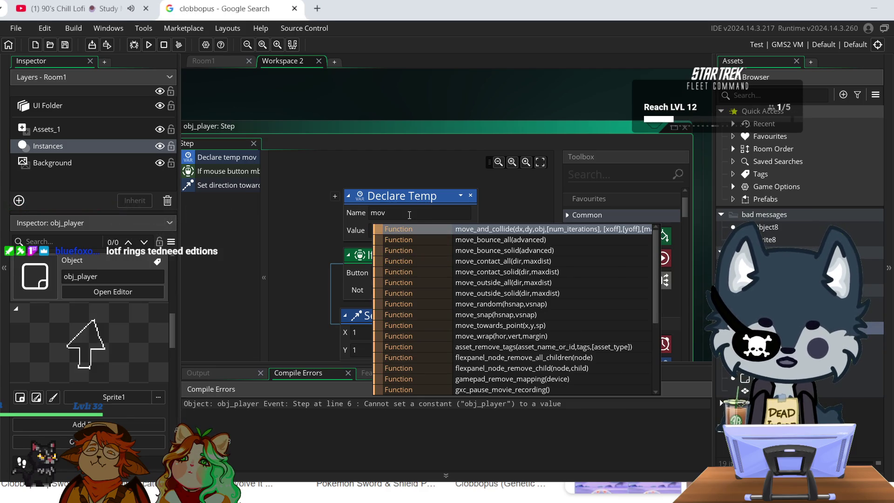
{"action": "type", "text": "e"}
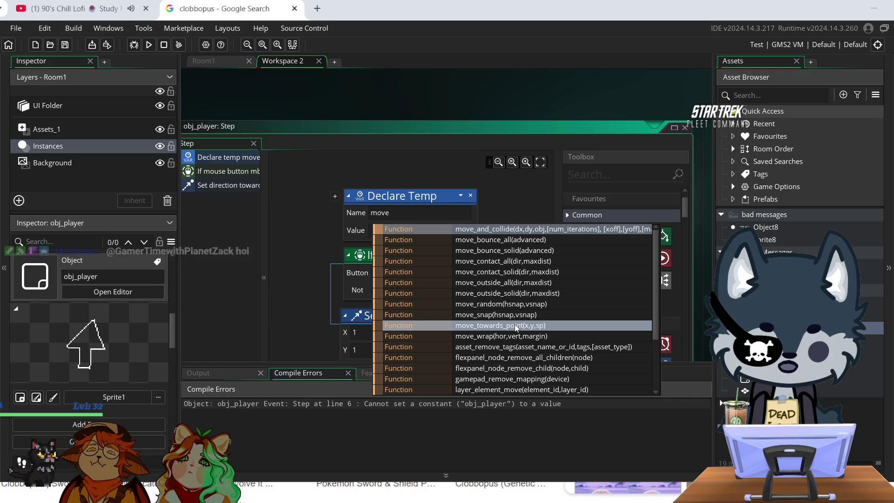
{"action": "left_click", "coordinate": [515, 326]}
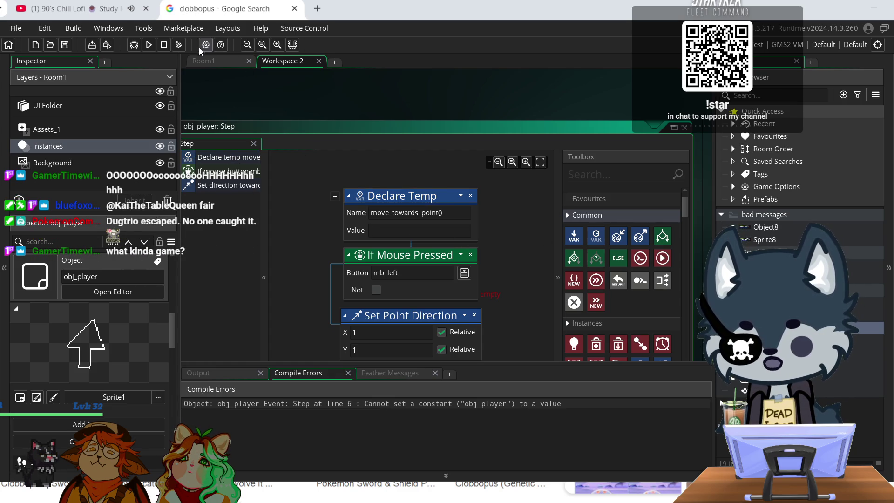
{"action": "left_click", "coordinate": [149, 44]}
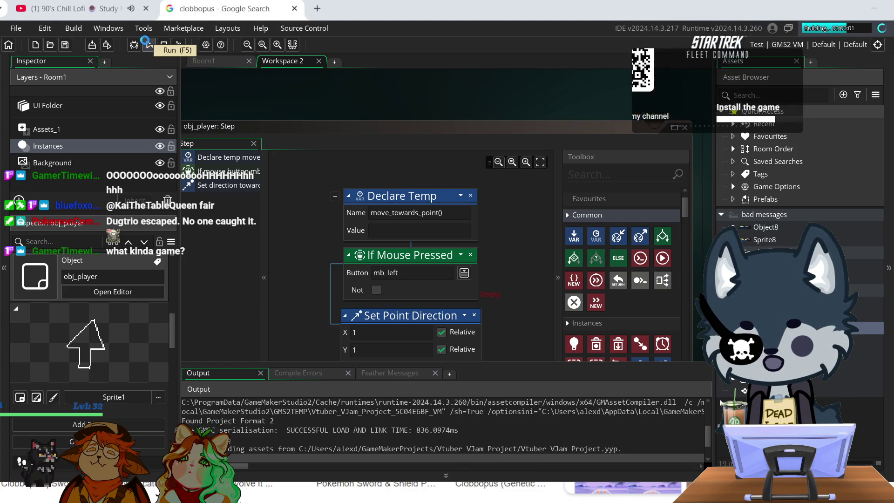
- Delete the Declare Temp block, leaving If Mouse Pressed (mb_left) and Set Point Direction
{"action": "left_click", "coordinate": [471, 197]}
{"action": "left_click", "coordinate": [478, 273]}
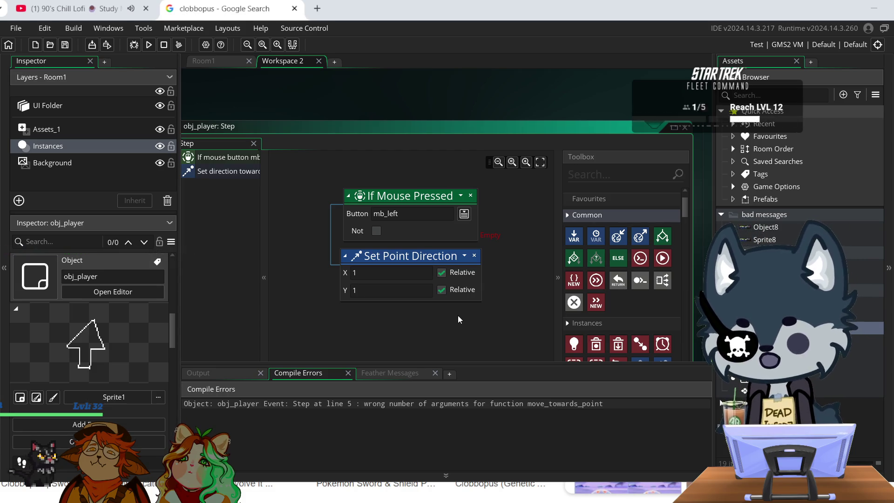
{"action": "scroll", "coordinate": [471, 353], "scroll_direction": "up", "scroll_amount": 3}
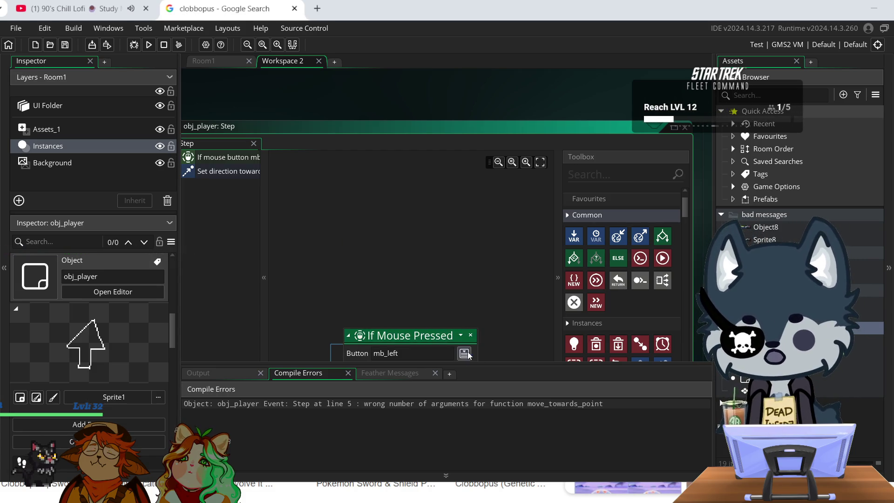
{"action": "scroll", "coordinate": [469, 342], "scroll_direction": "down", "scroll_amount": 2}
{"action": "scroll", "coordinate": [480, 333], "scroll_direction": "down", "scroll_amount": 1}
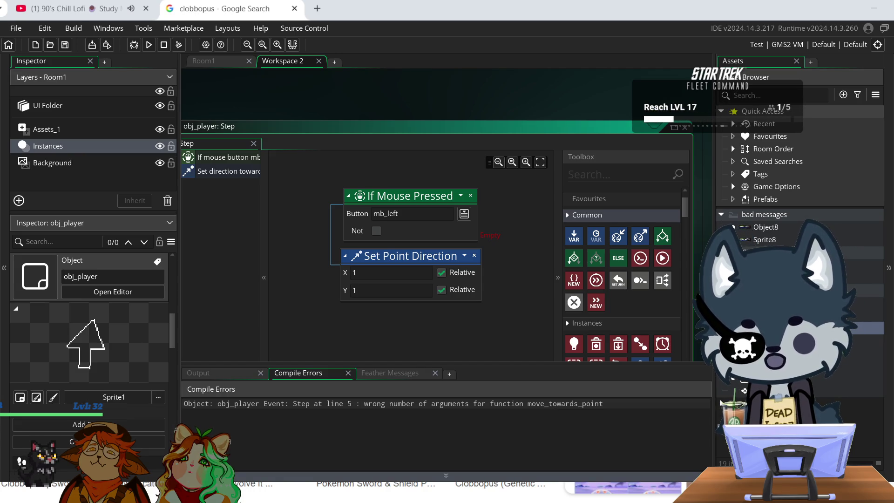
- Close the clobbopus Google search tab and start a new browser tab
{"action": "left_click", "coordinate": [294, 9]}
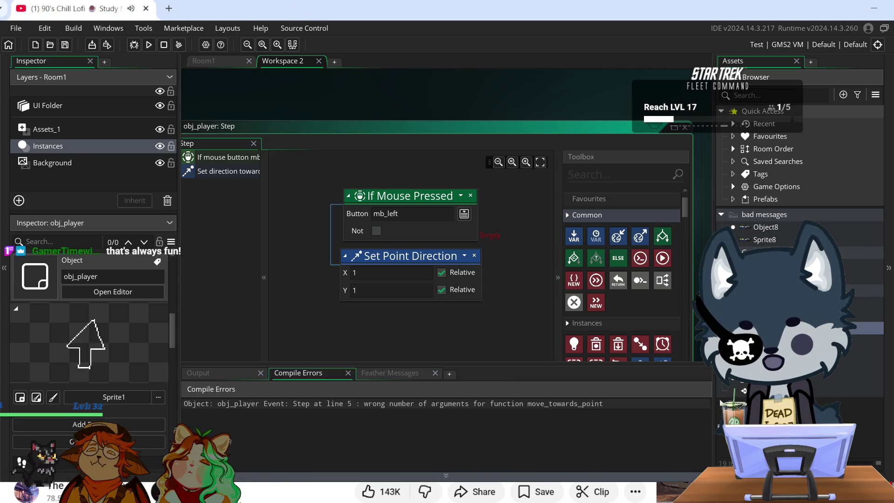
{"action": "left_click", "coordinate": [169, 8]}
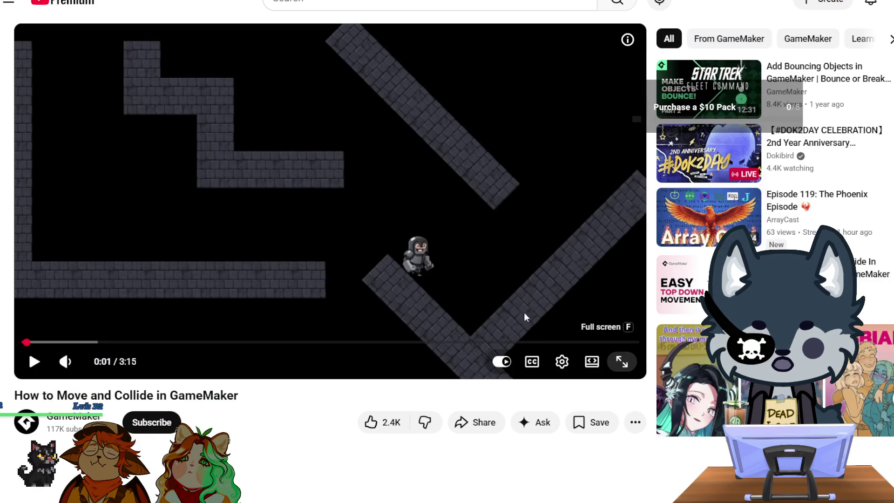
- Play the GameMaker tutorial fullscreen with English auto-generated captions turned on
{"action": "left_click", "coordinate": [628, 437]}
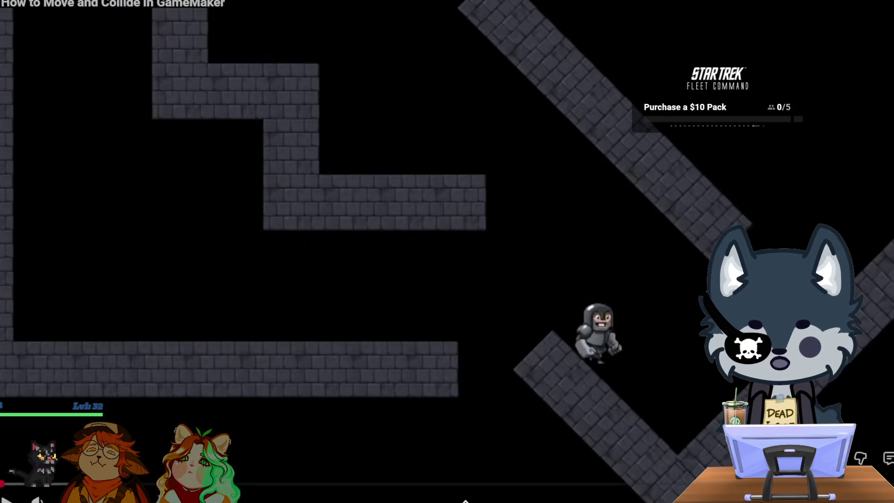
{"action": "left_click", "coordinate": [441, 298]}
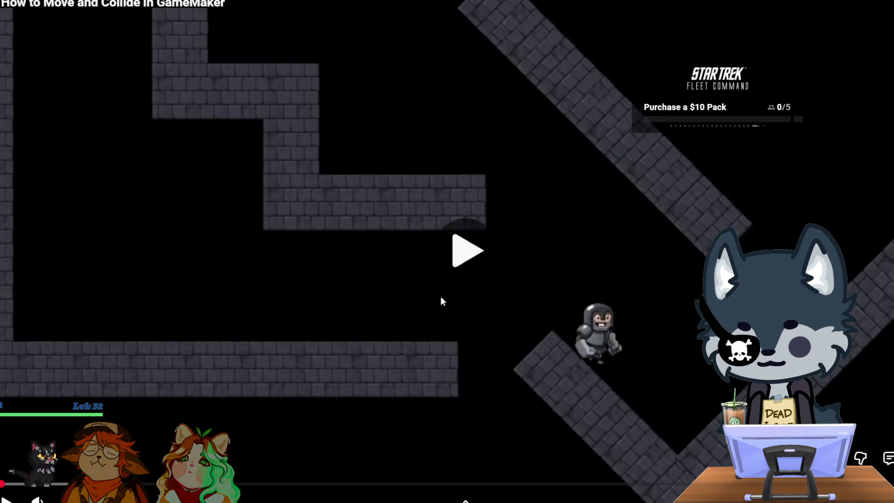
{"action": "key", "text": "c"}
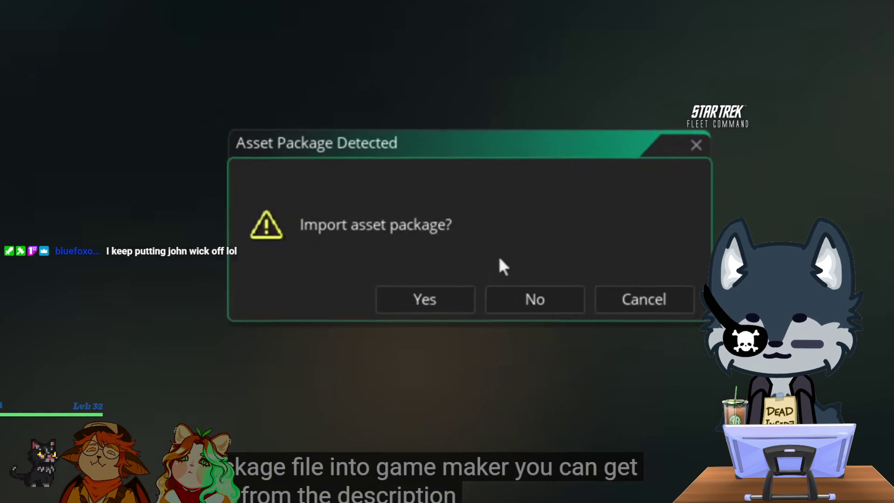
- Pause and resume the tutorial while it sets the wall sprite's collision mask to rectangle with rotation
{"action": "left_click", "coordinate": [478, 277]}
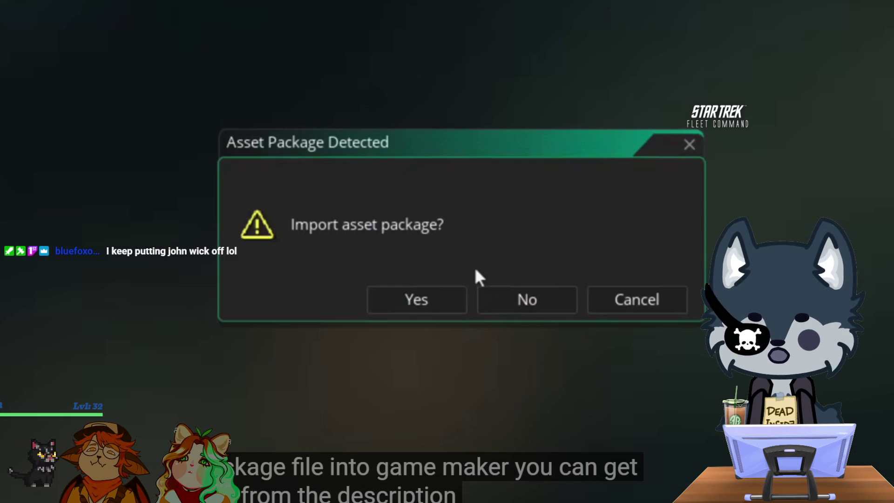
{"action": "left_click", "coordinate": [478, 277]}
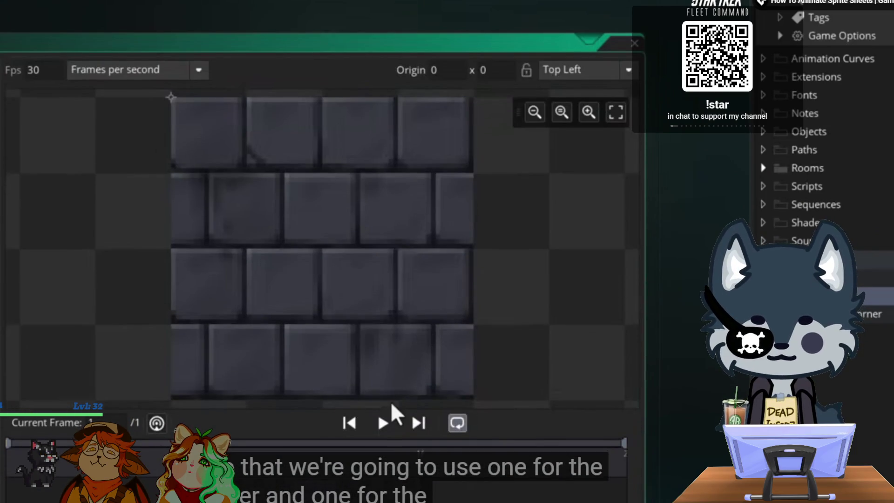
{"action": "key", "text": "space"}
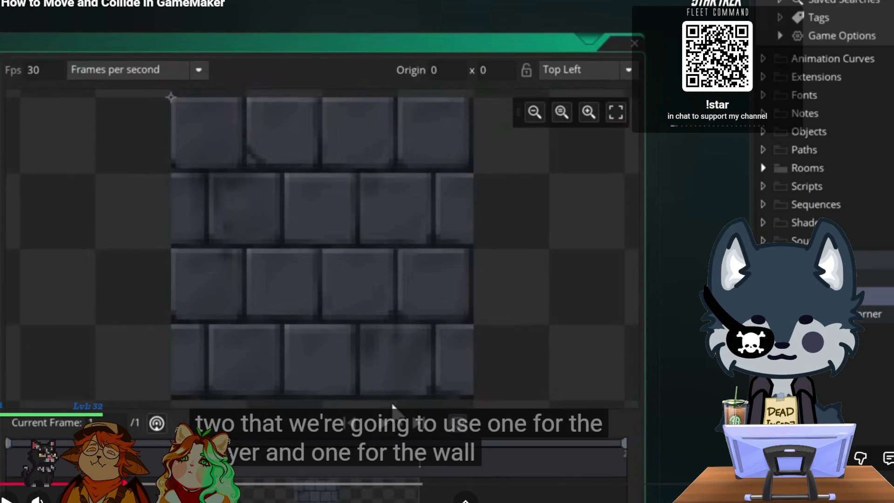
{"action": "key", "text": "space"}
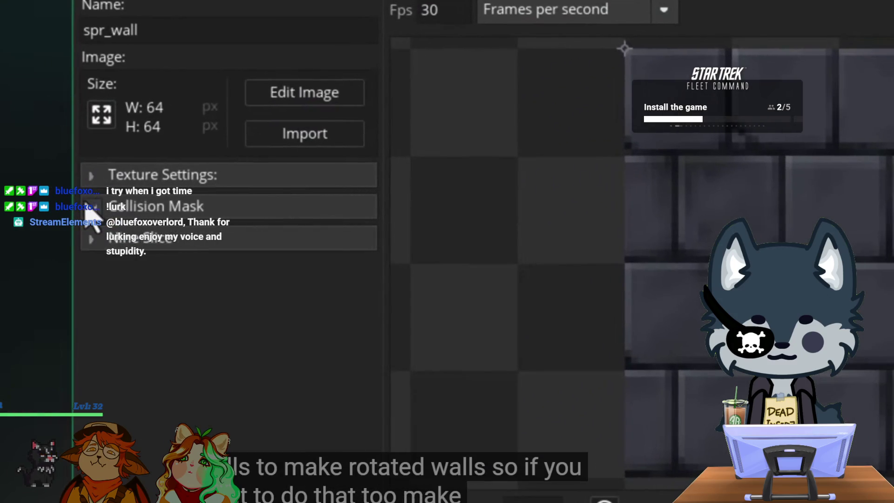
{"action": "left_click", "coordinate": [91, 206]}
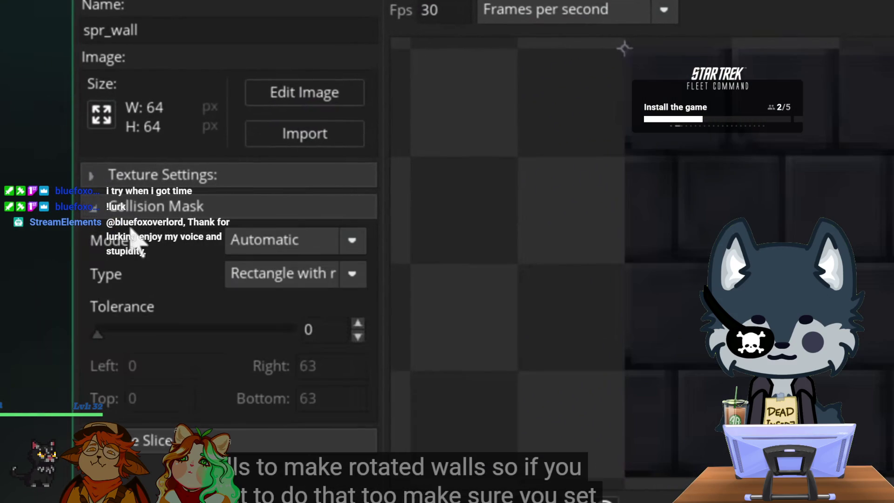
{"action": "left_click", "coordinate": [296, 275]}
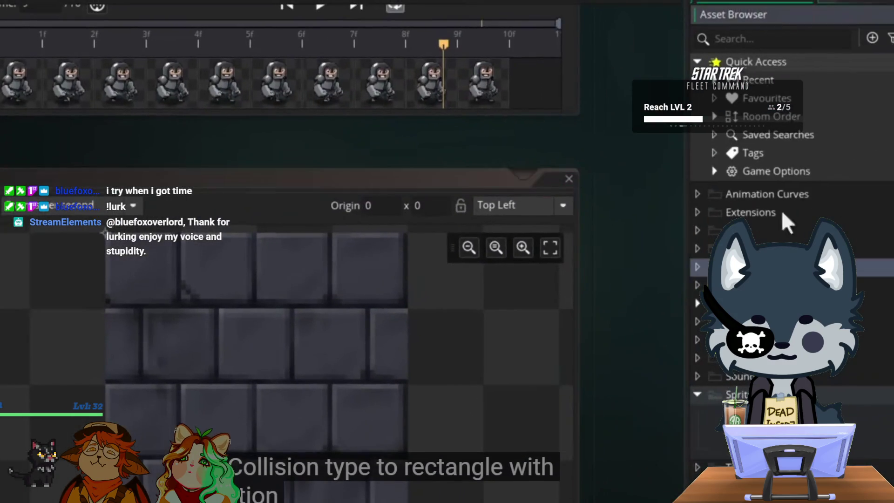
{"action": "left_click", "coordinate": [873, 38]}
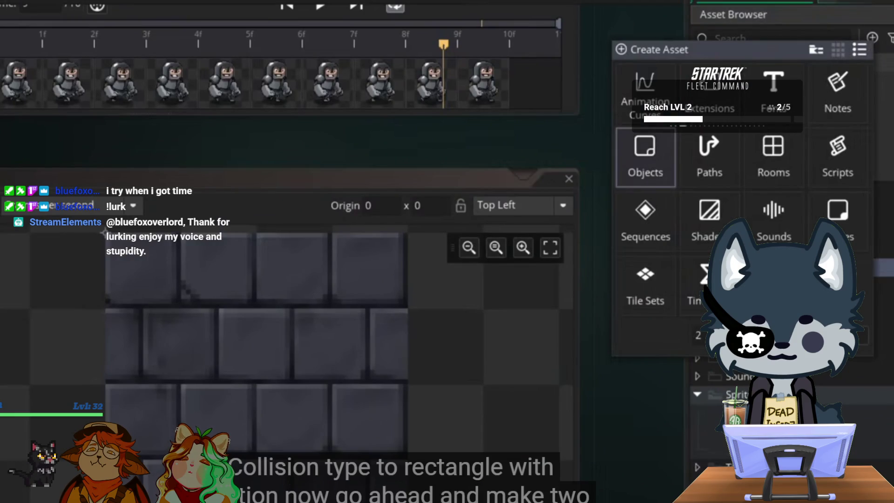
{"action": "left_click", "coordinate": [646, 158]}
- Watch the tutorial assign sprites to obj_player and obj_wall and set my_speed = 4
{"action": "type", "text": "obj_player"}
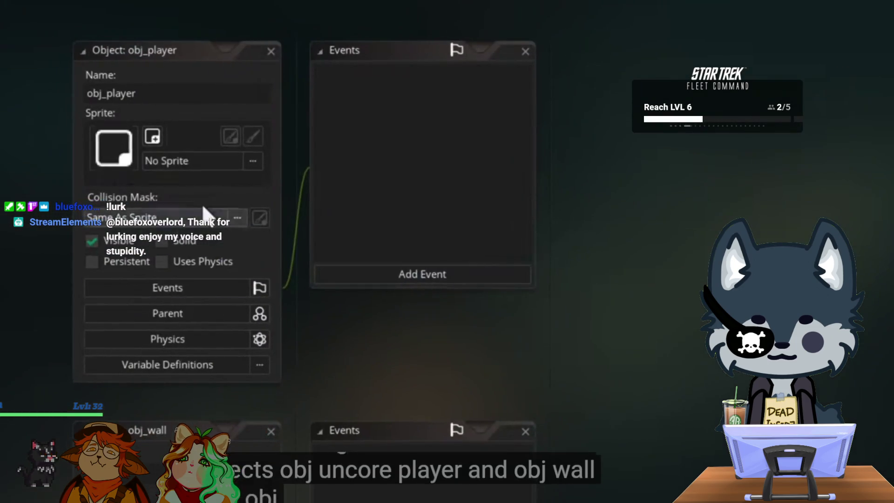
{"action": "left_click", "coordinate": [179, 156]}
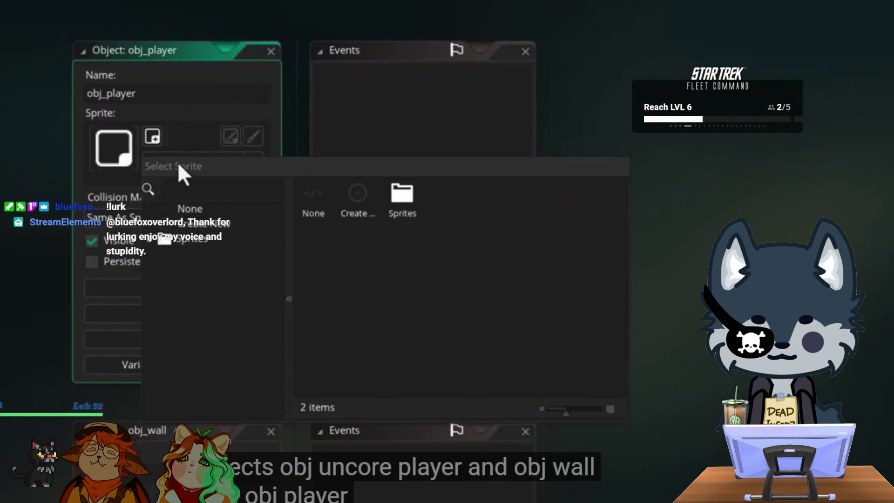
{"action": "double_click", "coordinate": [415, 218]}
{"action": "double_click", "coordinate": [356, 210]}
{"action": "left_click", "coordinate": [267, 259]}
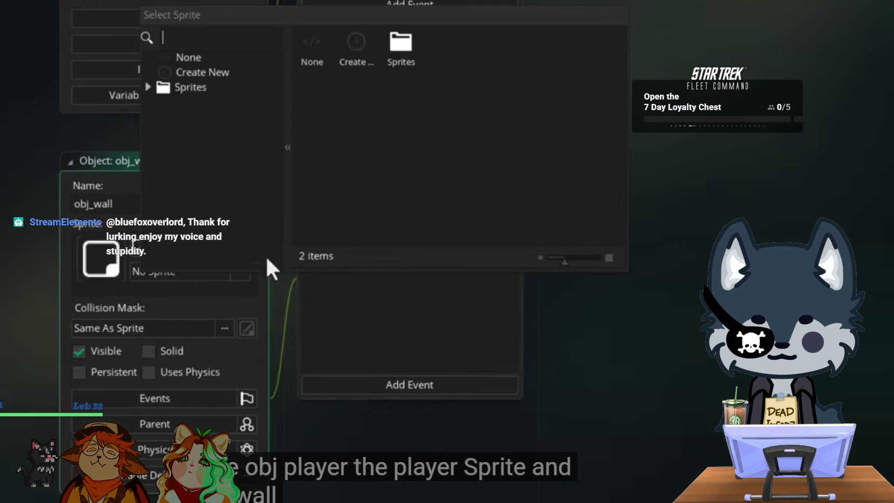
{"action": "double_click", "coordinate": [393, 58]}
{"action": "double_click", "coordinate": [396, 59]}
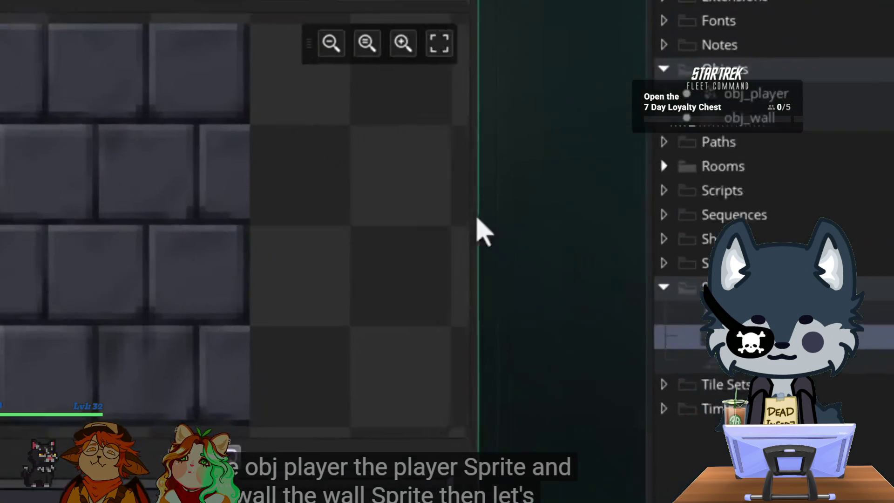
{"action": "left_click", "coordinate": [603, 190]}
{"action": "double_click", "coordinate": [622, 218]}
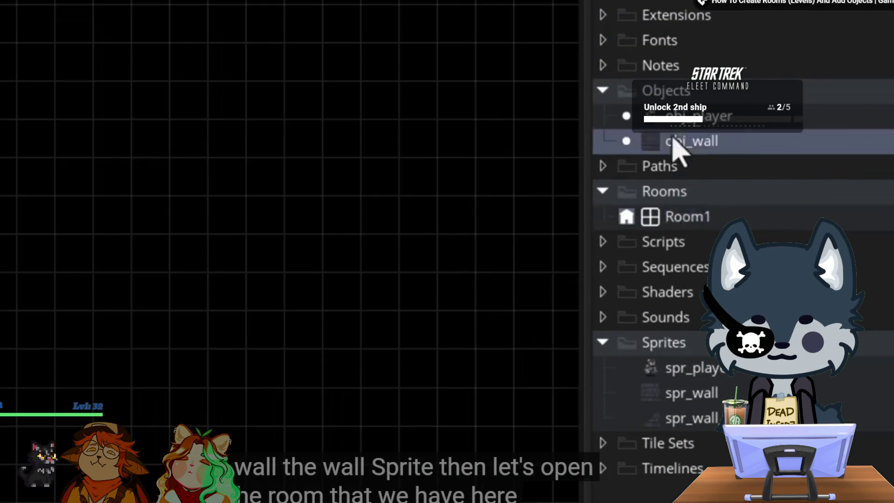
{"action": "mouse_move", "coordinate": [126, 180]}
{"action": "left_mouse_down"}
{"action": "mouse_move", "coordinate": [119, 391]}
{"action": "mouse_move", "coordinate": [253, 153]}
{"action": "mouse_move", "coordinate": [346, 147]}
{"action": "left_mouse_up"}
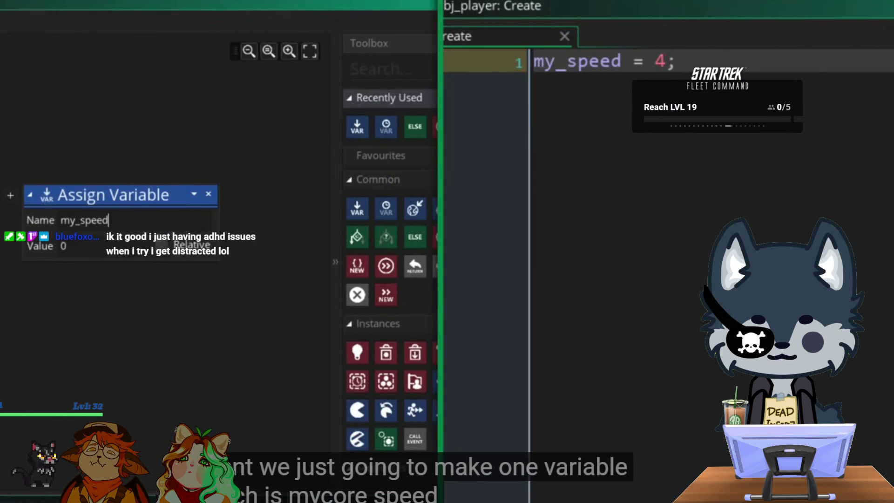
- Watch the tutorial declare _right, _left, _up, _down with keyboard_check in obj_player's Step event
{"action": "mouse_move", "coordinate": [874, 275]}
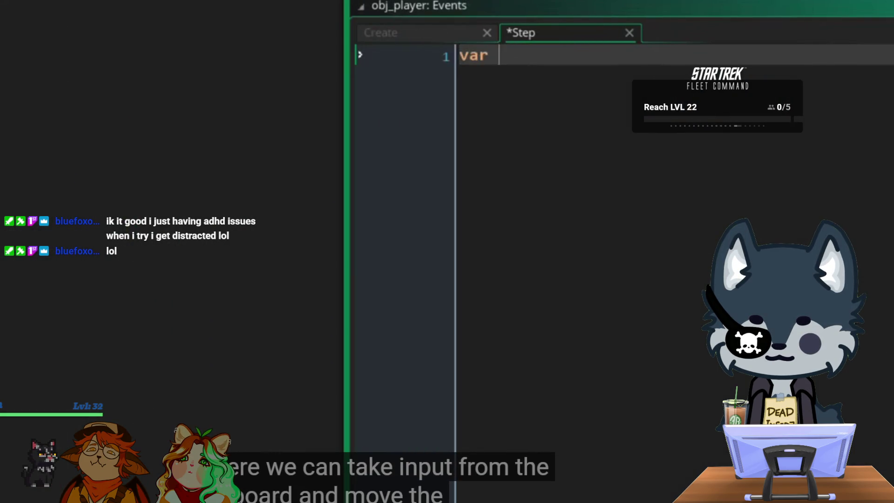
{"action": "mouse_move", "coordinate": [342, 273]}
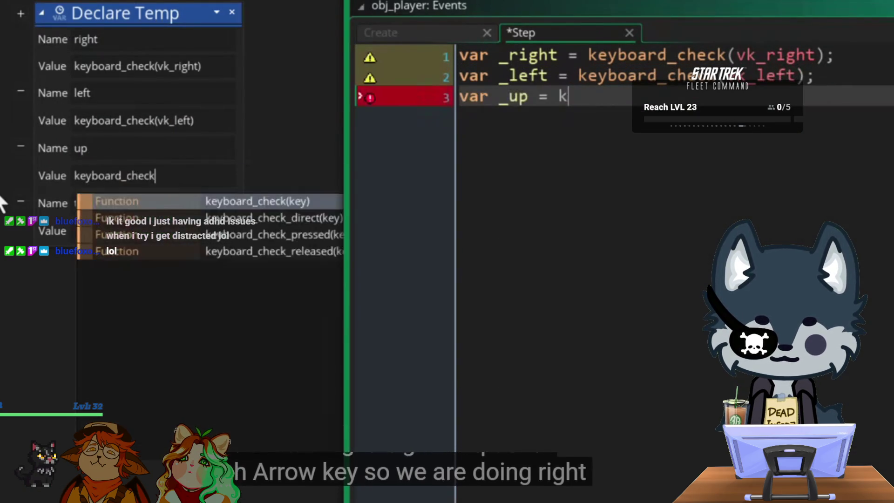
{"action": "mouse_move", "coordinate": [429, 289]}
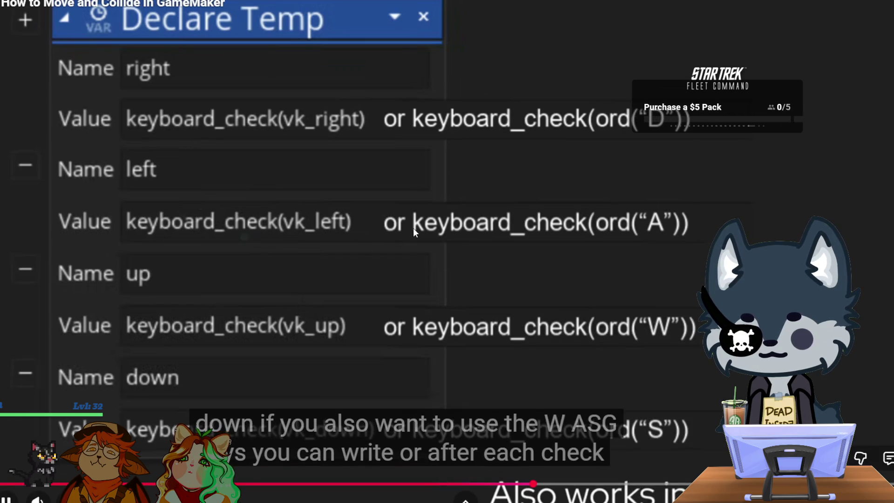
- Pause the tutorial where ord("D"/"A"/"W"/"S") checks join each arrow-key check
{"action": "left_click", "coordinate": [503, 203]}
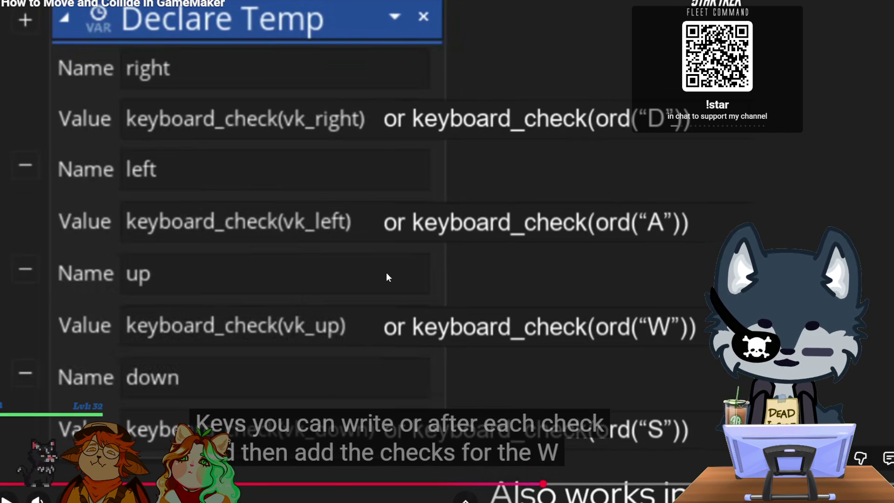
- Rewind the tutorial to obj_player's Create event setting my_speed to 4
{"action": "key", "text": "Left"}
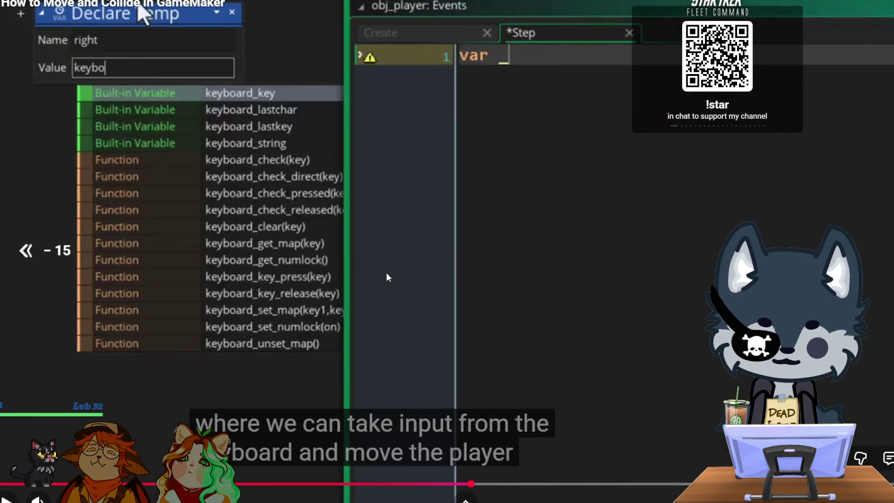
{"action": "key", "text": "Left"}
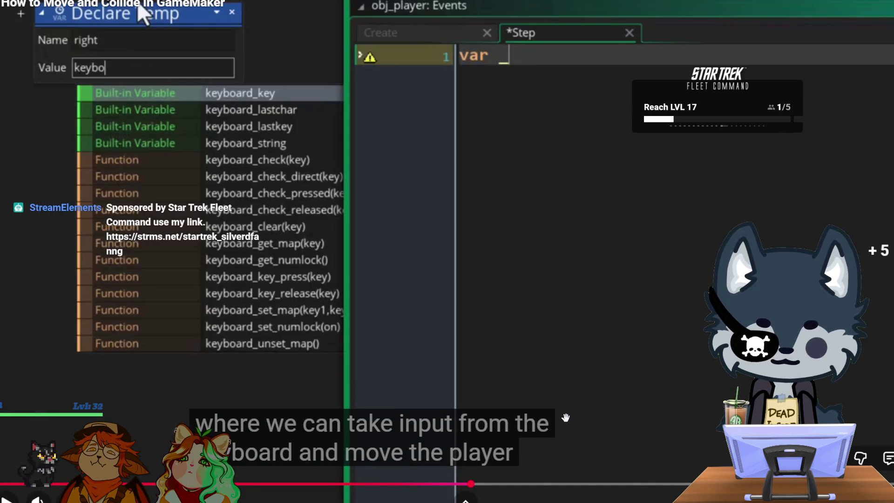
- Play the tutorial on and pause it as the left and up keyboard_check lines are written
{"action": "left_click", "coordinate": [565, 418]}
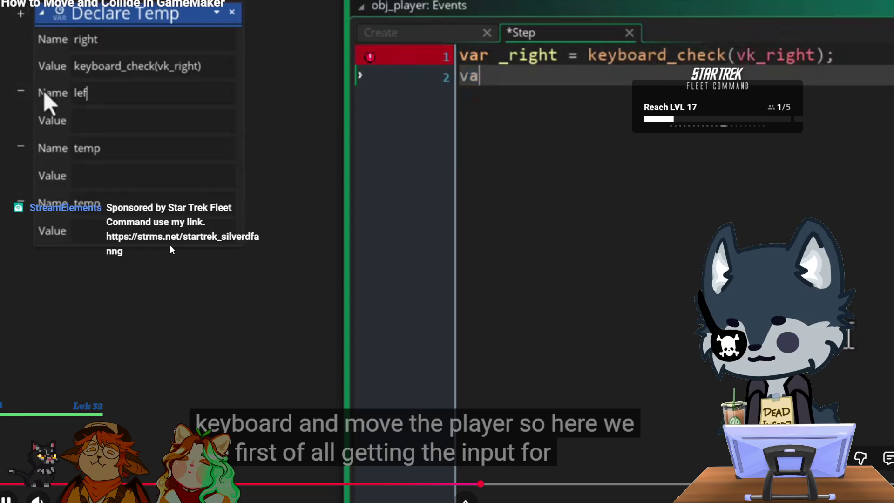
{"action": "left_click", "coordinate": [147, 276]}
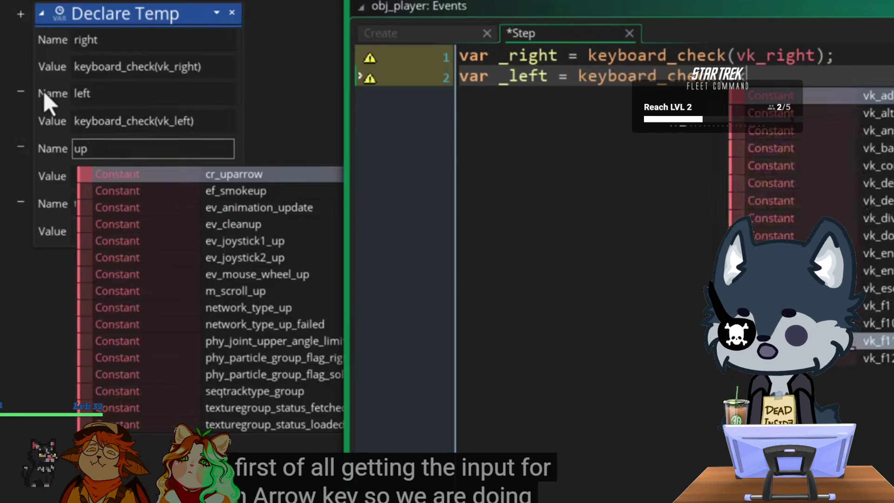
- Advance the tutorial to the _up and _down keyboard checks, pause it, and exit fullscreen
{"action": "mouse_move", "coordinate": [521, 280]}
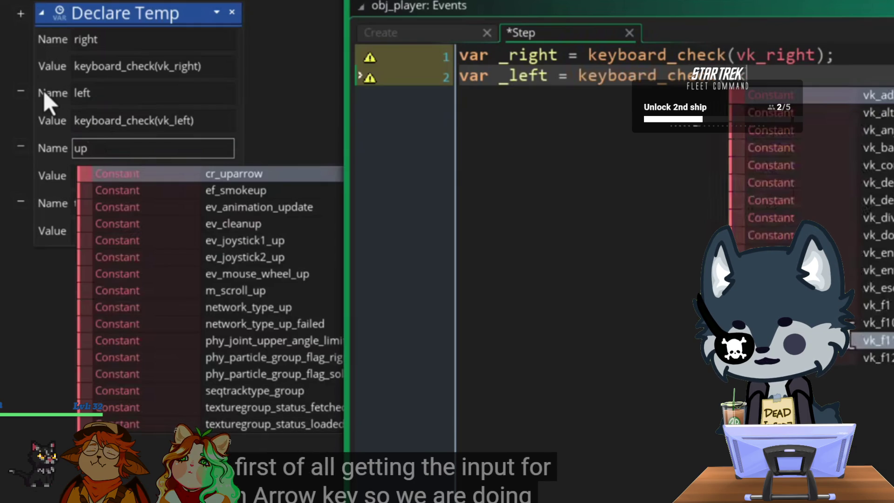
{"action": "left_click", "coordinate": [463, 320]}
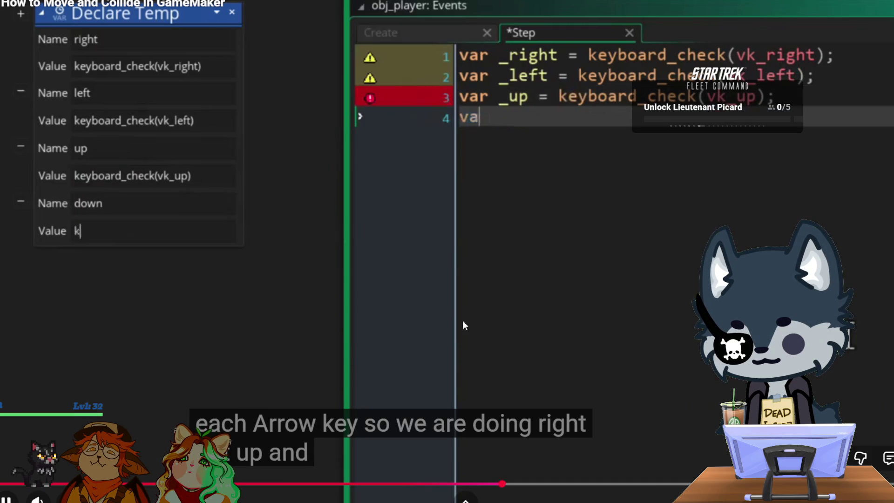
{"action": "left_click", "coordinate": [543, 383]}
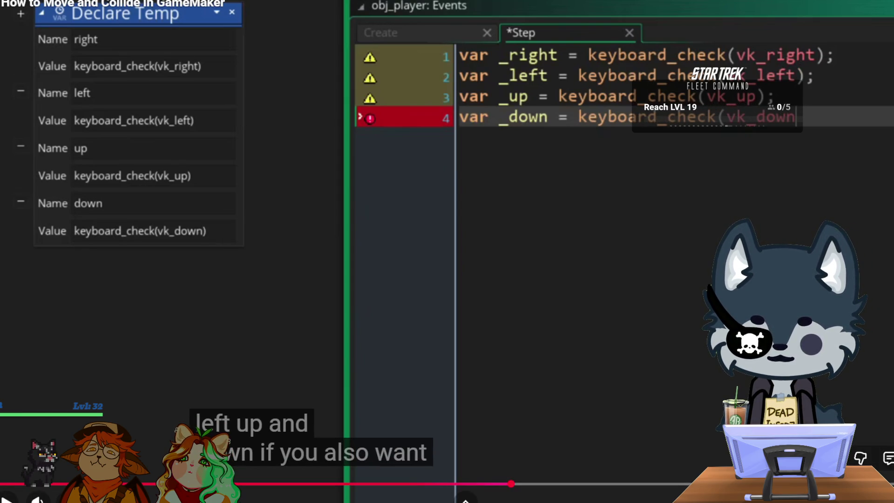
{"action": "key", "text": "Escape"}
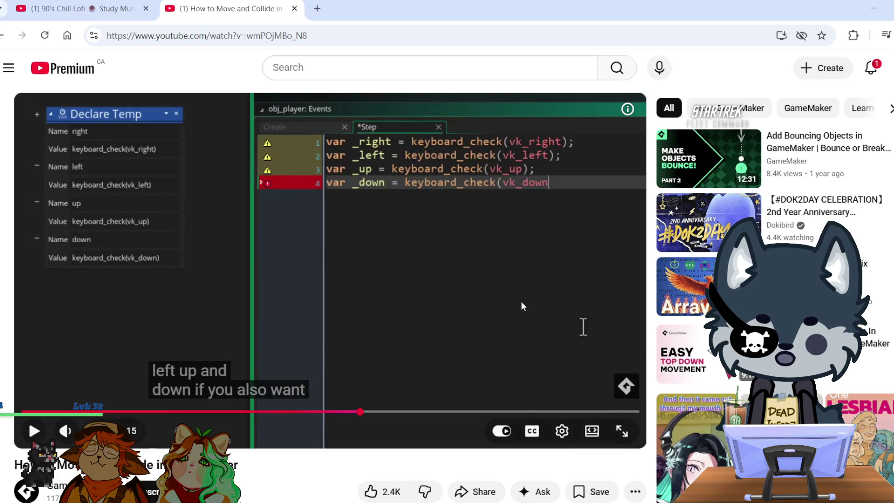
- Play the tutorial fullscreen until the move_and_collide line appears, then pause and exit fullscreen
{"action": "left_click", "coordinate": [622, 430]}
{"action": "left_click", "coordinate": [477, 239]}
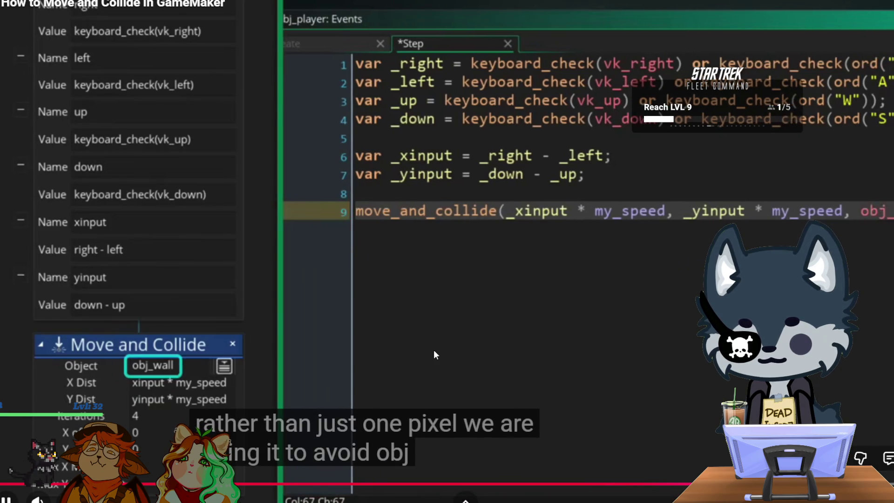
{"action": "left_click", "coordinate": [434, 350]}
{"action": "key", "text": "Escape"}
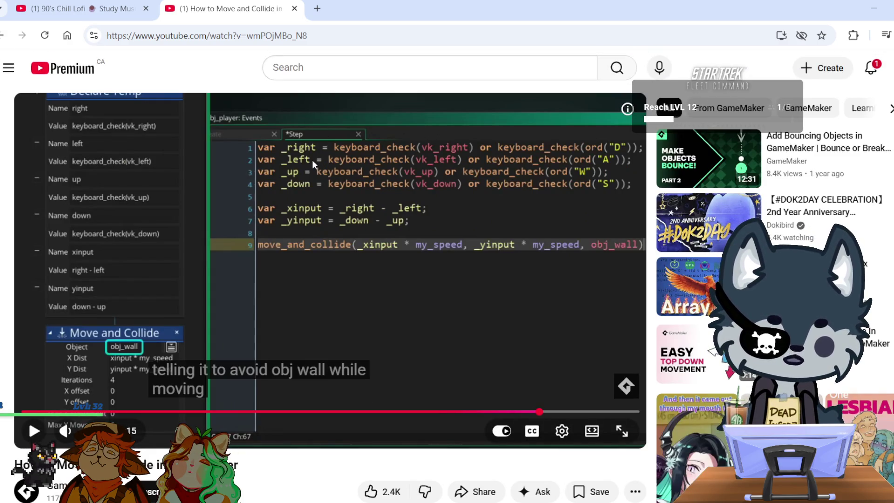
- Return to the Google results and expand the AI overview to read its GML movement code
{"action": "key", "text": "alt+Left"}
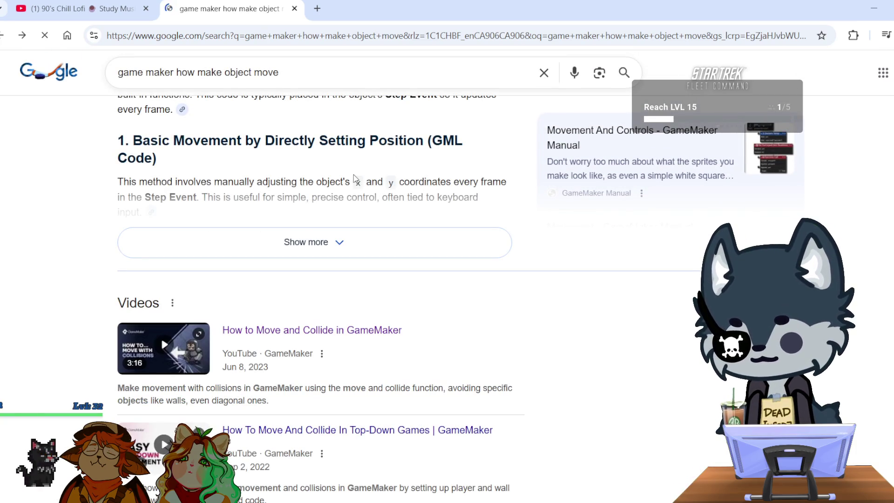
{"action": "left_click", "coordinate": [315, 239]}
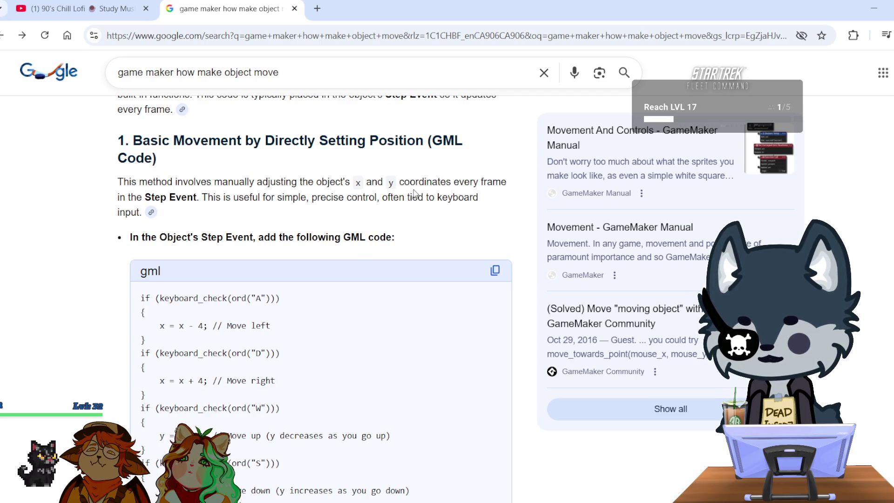
{"action": "scroll", "coordinate": [278, 287], "scroll_direction": "down", "scroll_amount": 3}
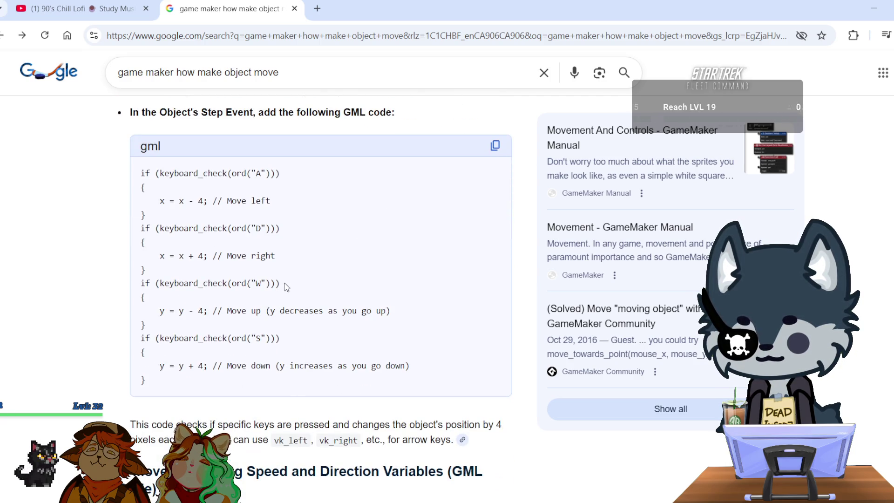
{"action": "scroll", "coordinate": [287, 286], "scroll_direction": "down", "scroll_amount": 2}
{"action": "scroll", "coordinate": [285, 282], "scroll_direction": "down", "scroll_amount": 3}
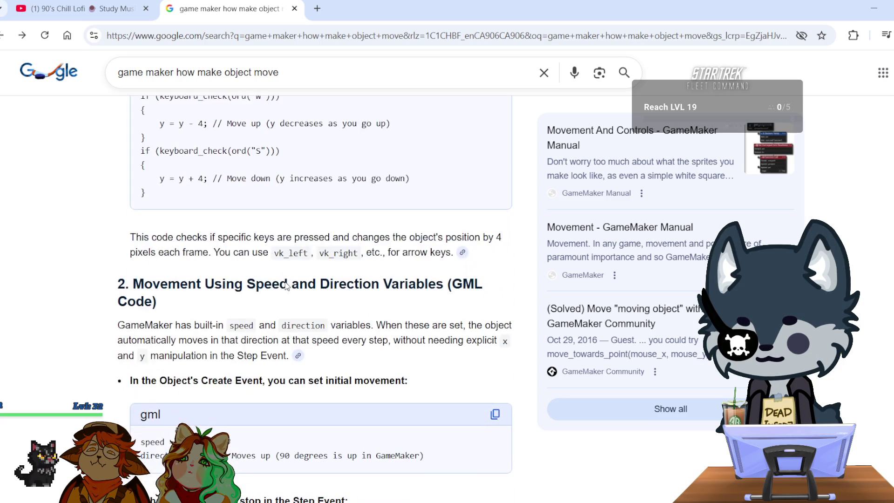
{"action": "scroll", "coordinate": [286, 282], "scroll_direction": "down", "scroll_amount": 3}
{"action": "scroll", "coordinate": [289, 252], "scroll_direction": "down", "scroll_amount": 10}
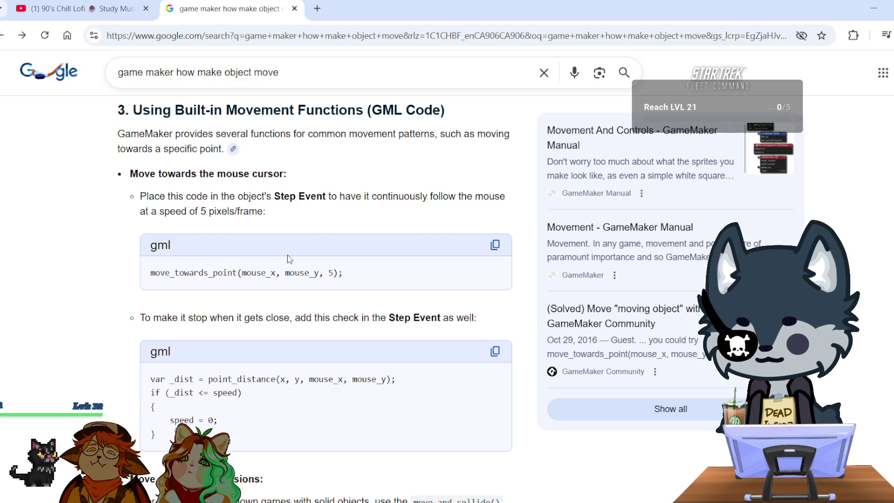
{"action": "scroll", "coordinate": [289, 259], "scroll_direction": "down", "scroll_amount": 5}
- Scroll the results down to the Videos section with the GameMaker tutorials
{"action": "scroll", "coordinate": [225, 209], "scroll_direction": "up", "scroll_amount": 3}
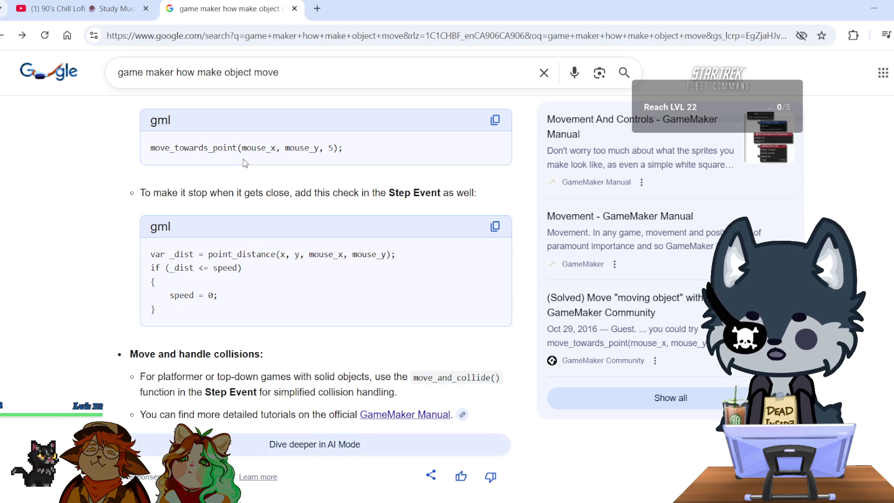
{"action": "scroll", "coordinate": [245, 163], "scroll_direction": "up", "scroll_amount": 3}
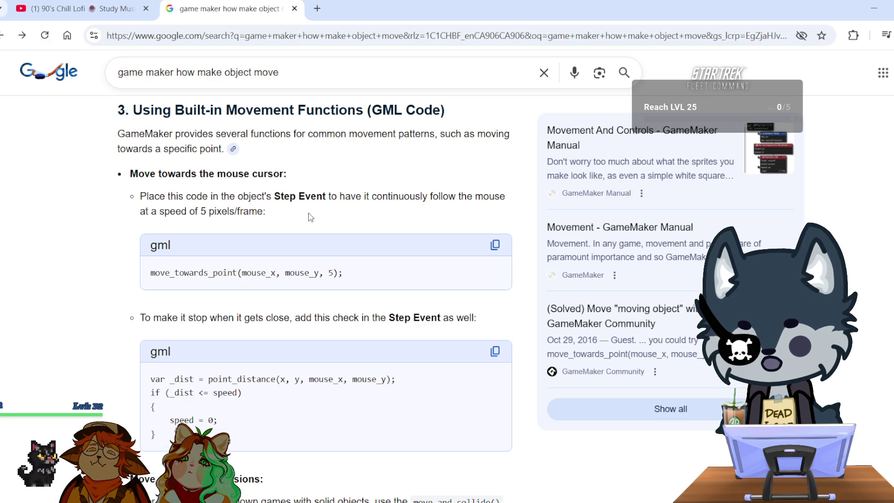
{"action": "scroll", "coordinate": [311, 217], "scroll_direction": "down", "scroll_amount": 5}
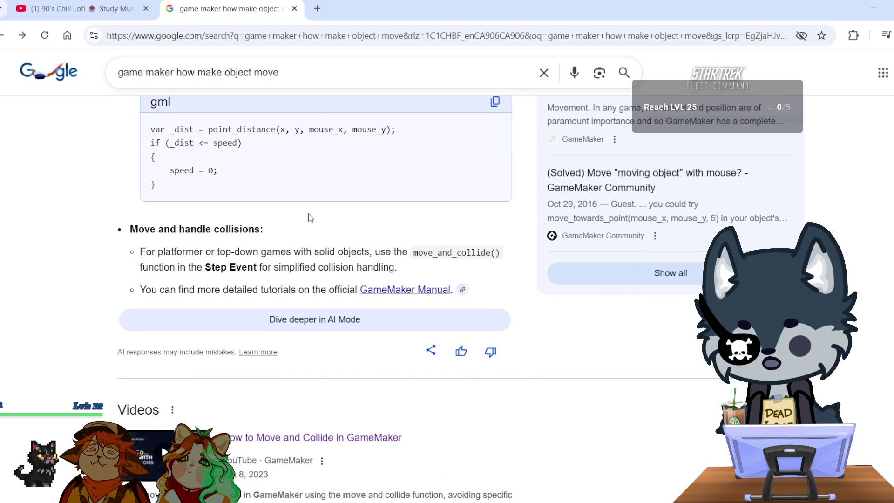
{"action": "scroll", "coordinate": [310, 217], "scroll_direction": "down", "scroll_amount": 4}
{"action": "scroll", "coordinate": [311, 218], "scroll_direction": "down", "scroll_amount": 4}
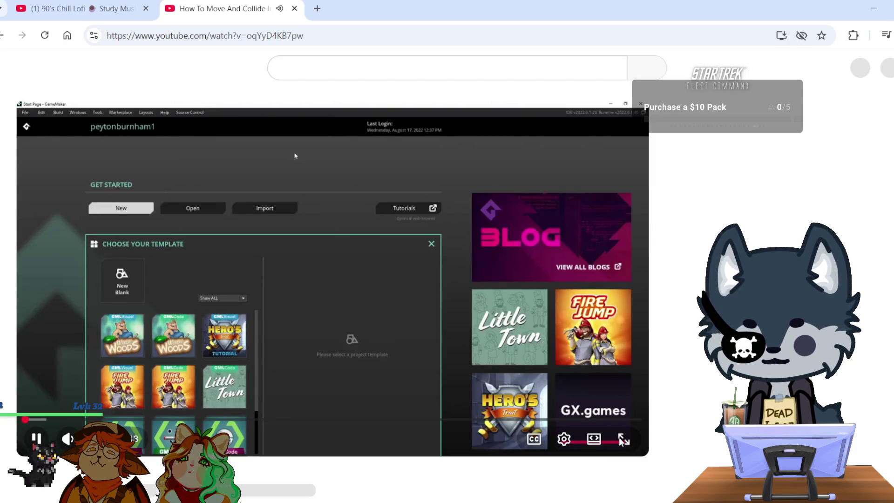
- Watch the 'How To Move And Collide In Top-Down Games' video in fullscreen
{"action": "key", "text": "f"}
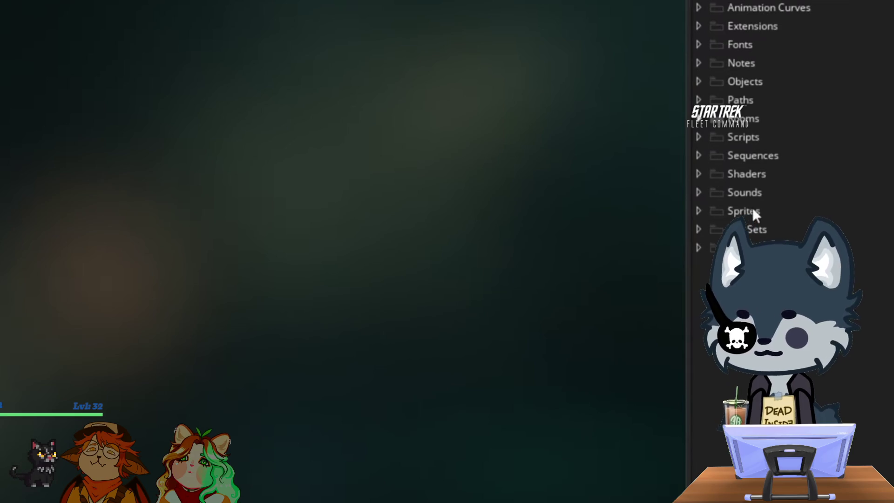
- Create a sprite named sPlayer in the Sprites folder and open its image for editing
{"action": "right_click", "coordinate": [754, 210]}
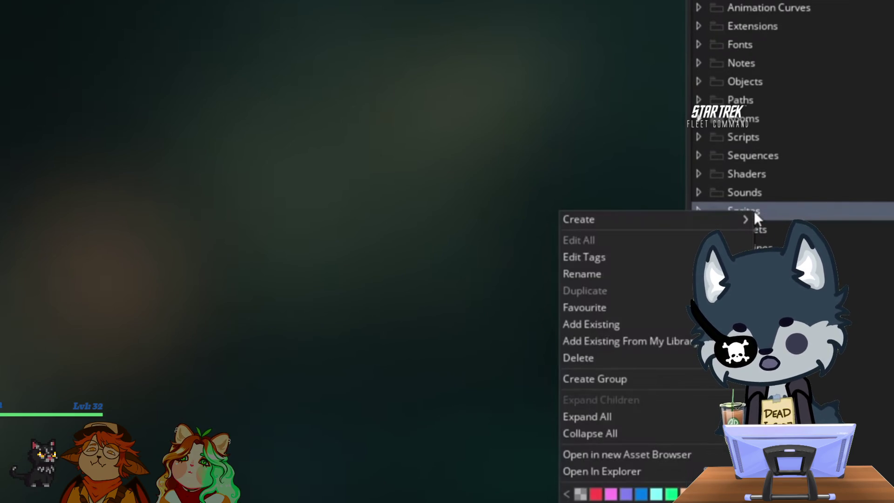
{"action": "mouse_move", "coordinate": [692, 220]}
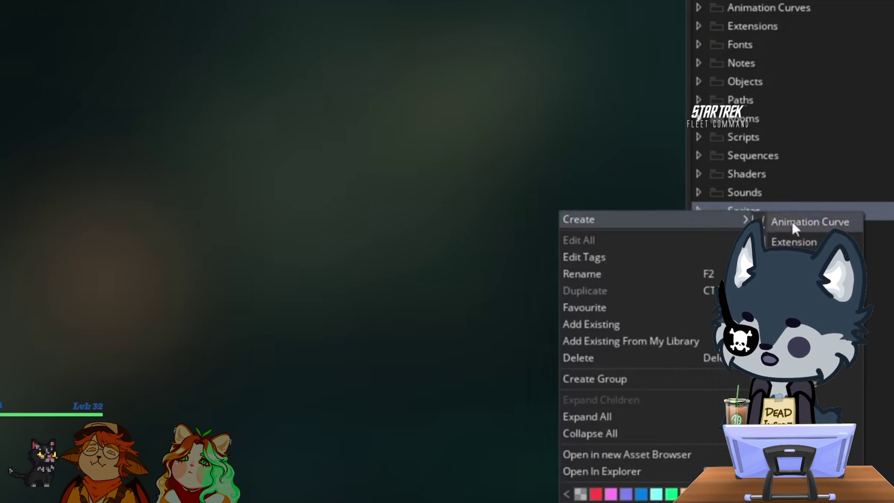
{"action": "left_click", "coordinate": [815, 443]}
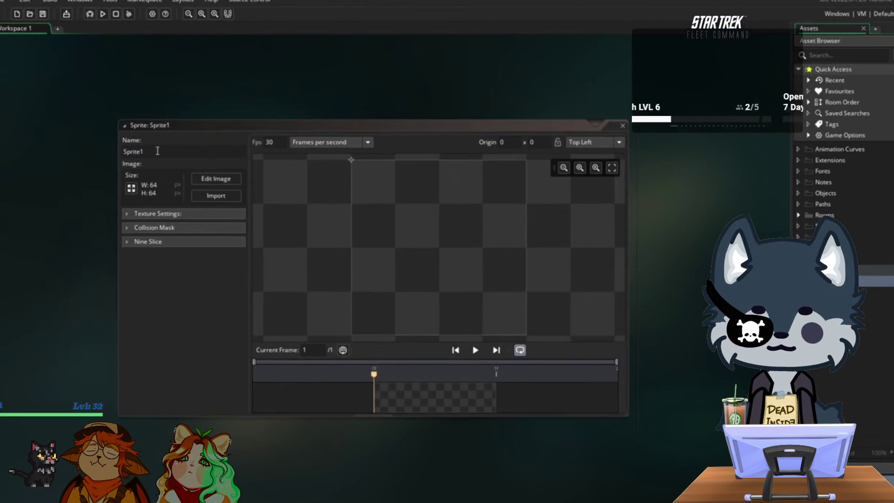
{"action": "type", "text": "sP"}
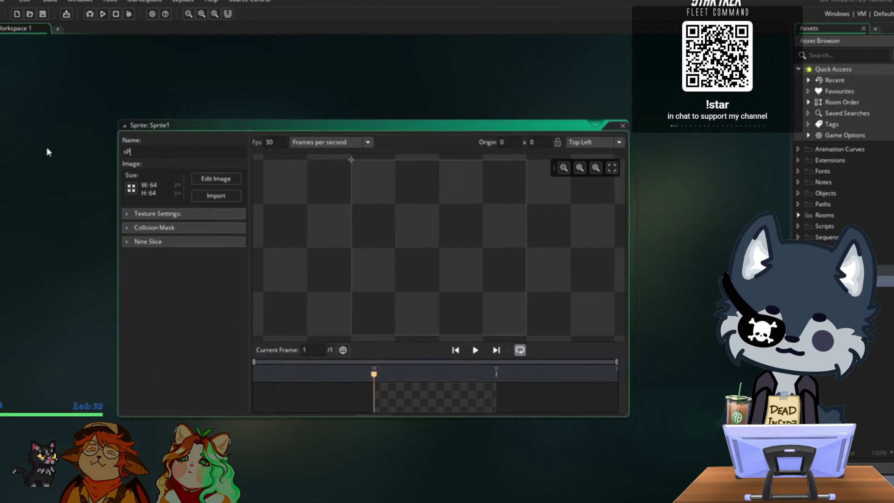
{"action": "type", "text": "layer"}
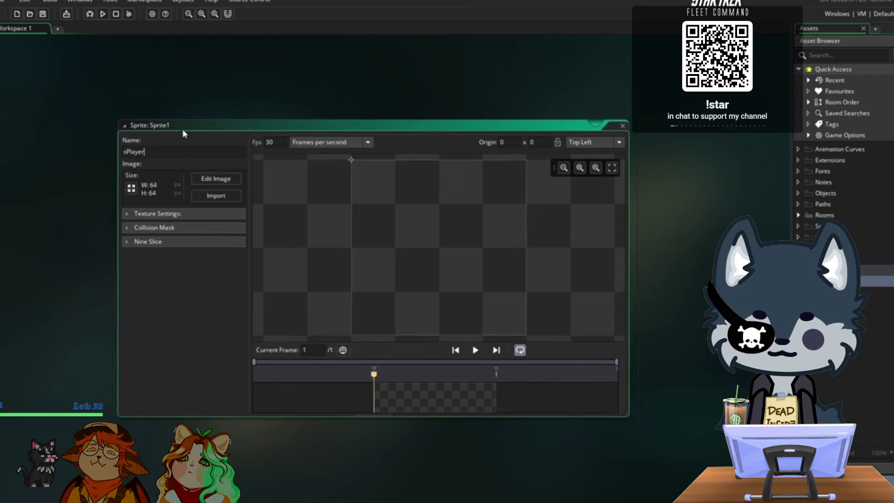
{"action": "key", "text": "Return"}
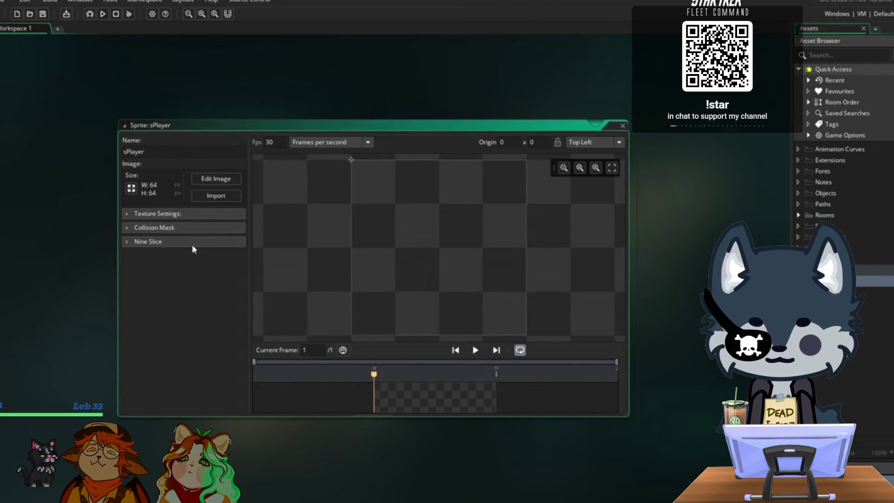
{"action": "double_click", "coordinate": [428, 397]}
{"action": "scroll", "coordinate": [465, 298], "scroll_direction": "down", "scroll_amount": 1}
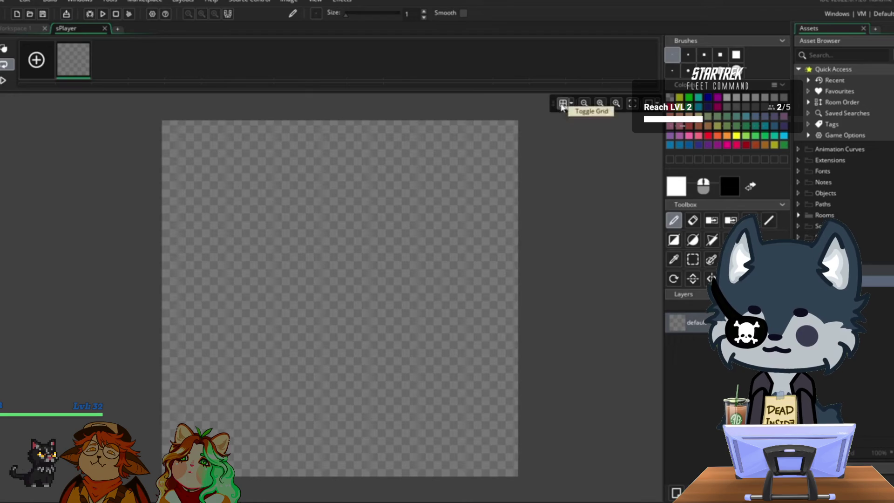
- Turn on the grid and draw a filled cyan square in one grid cell
{"action": "left_click", "coordinate": [563, 104]}
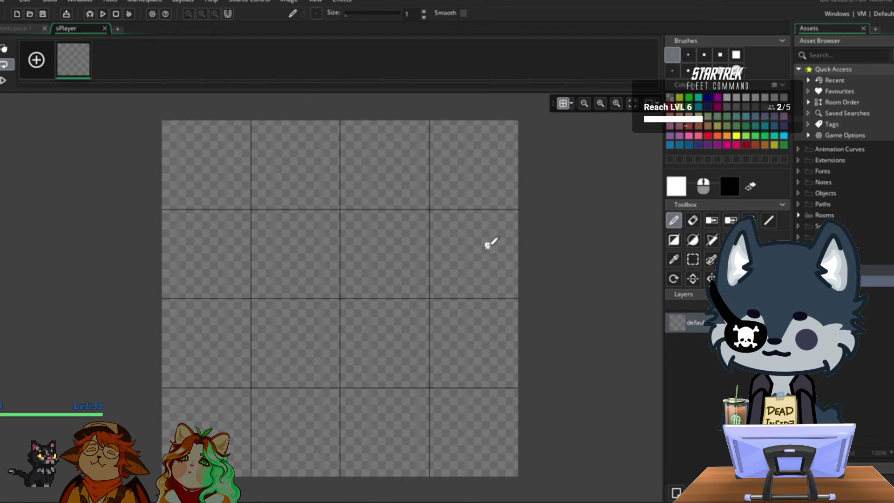
{"action": "left_click", "coordinate": [676, 245]}
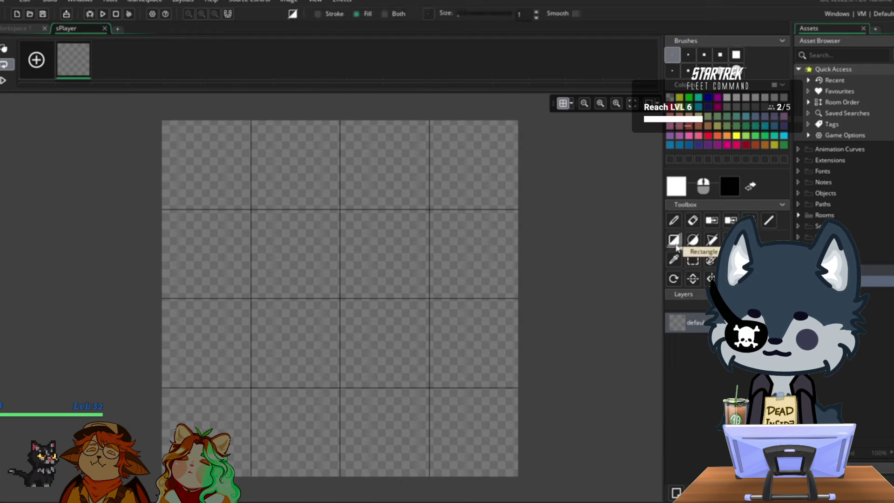
{"action": "left_click", "coordinate": [698, 113]}
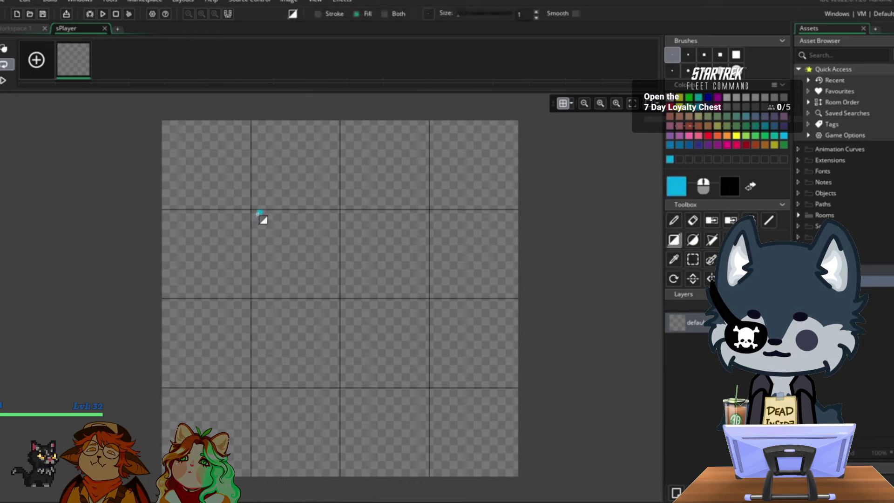
{"action": "left_click_drag", "start_coordinate": [253, 213], "coordinate": [336, 298]}
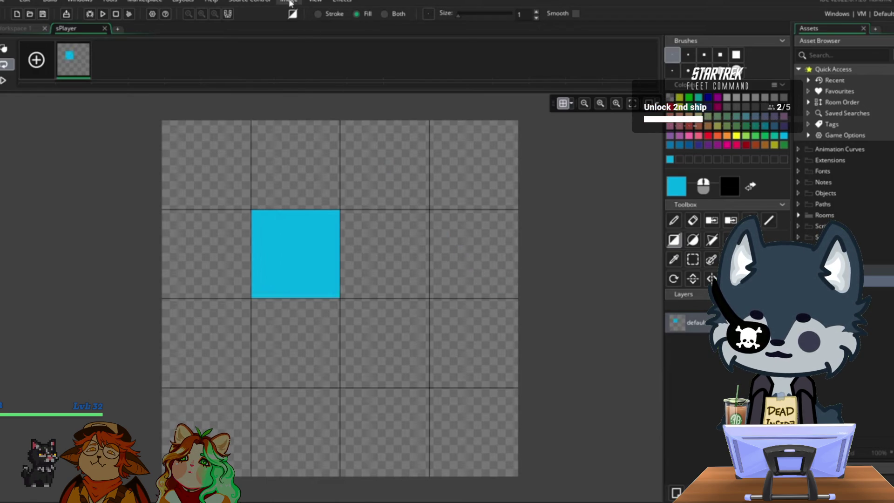
- Auto-trim all frames down to the 16x16 square and close the image editor
{"action": "left_click", "coordinate": [289, 3]}
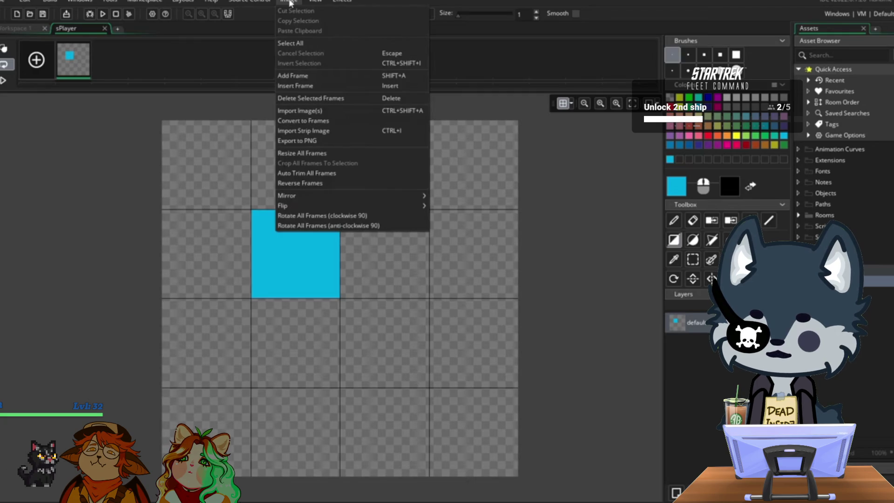
{"action": "left_click", "coordinate": [326, 175]}
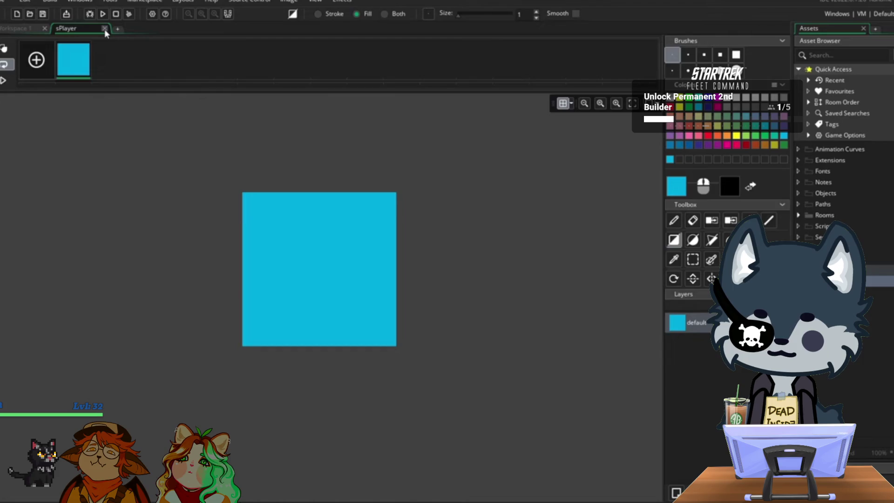
{"action": "left_click", "coordinate": [105, 29]}
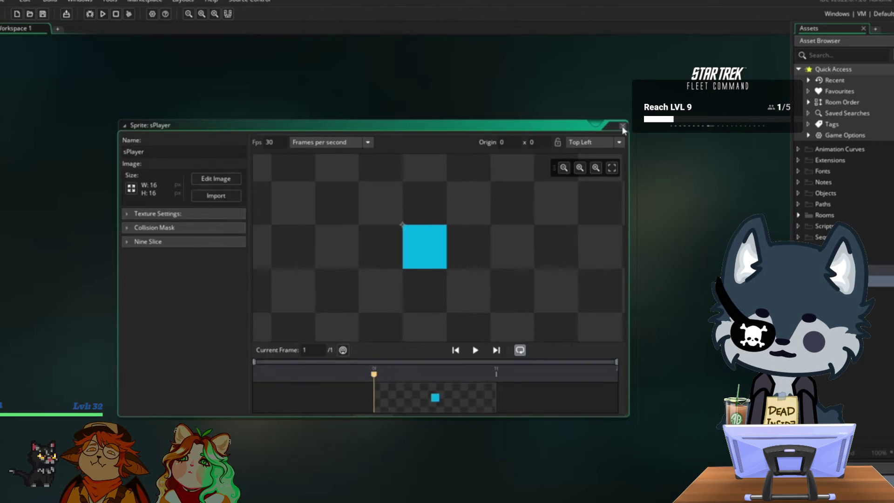
- Close the Sprite: sPlayer window and pause the tutorial
{"action": "left_click", "coordinate": [623, 126]}
{"action": "left_click", "coordinate": [654, 218]}
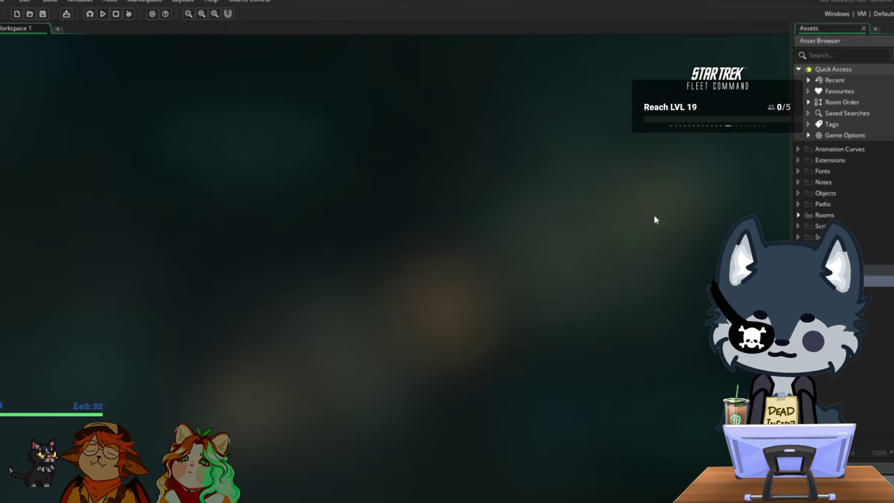
- Assign the sPlayer sprite to the new oPlayer object and bring up the Add Event list
{"action": "left_click", "coordinate": [654, 219]}
{"action": "type", "text": "oPlayer"}
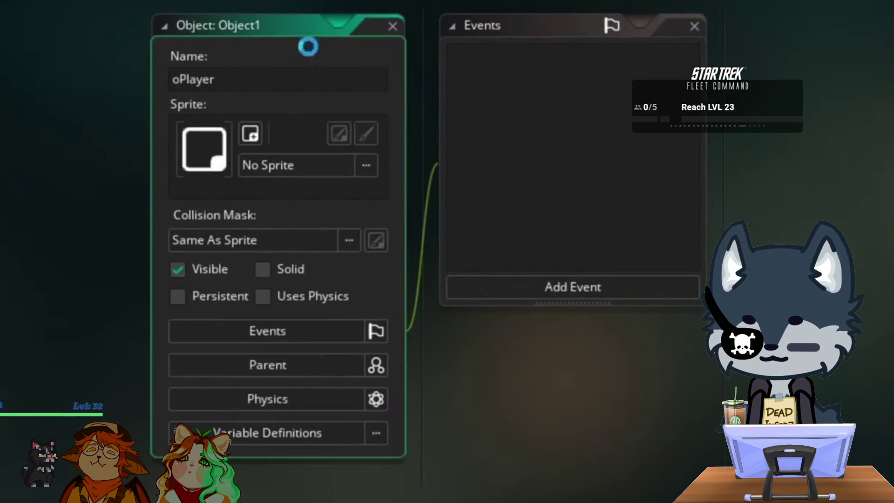
{"action": "left_click", "coordinate": [364, 164]}
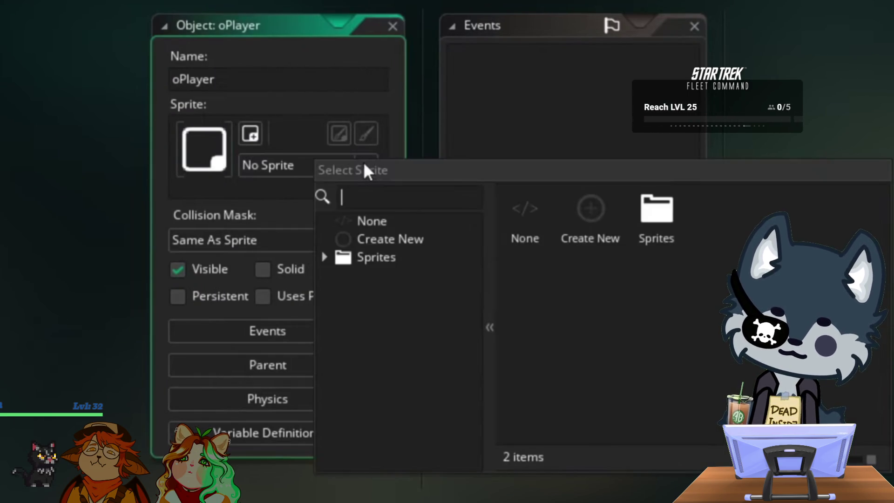
{"action": "double_click", "coordinate": [655, 219]}
{"action": "double_click", "coordinate": [591, 207]}
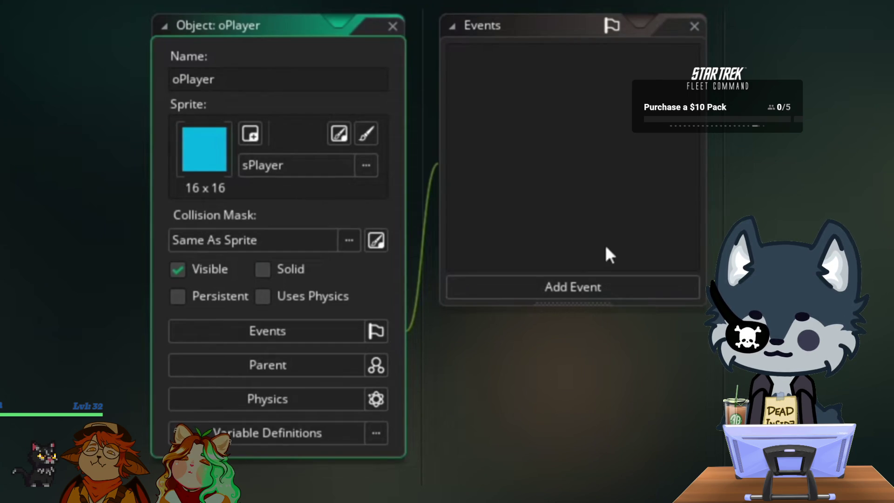
{"action": "left_click", "coordinate": [579, 287]}
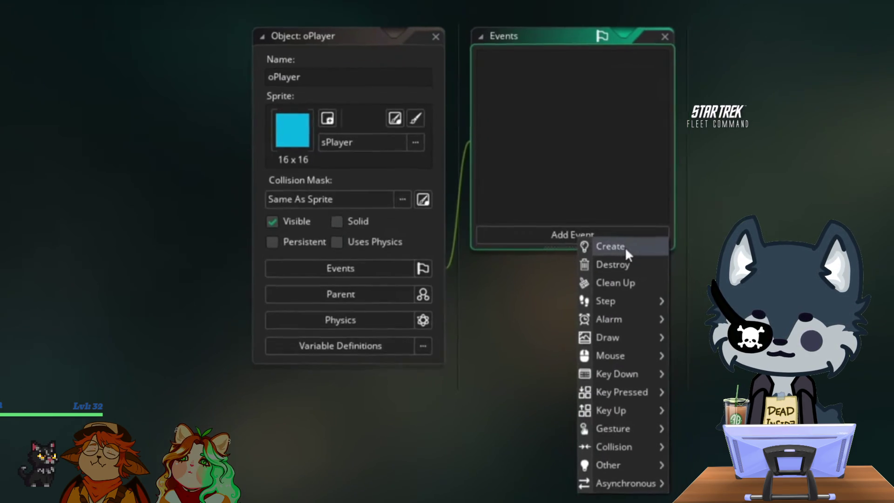
- Add a Create event to oPlayer, keeping GML Code as the scripting preference
{"action": "left_click", "coordinate": [626, 250]}
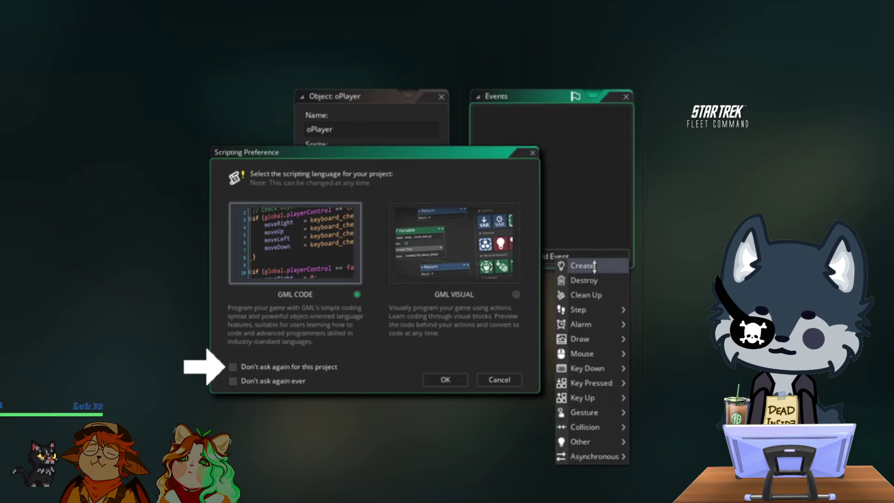
{"action": "left_click", "coordinate": [594, 265]}
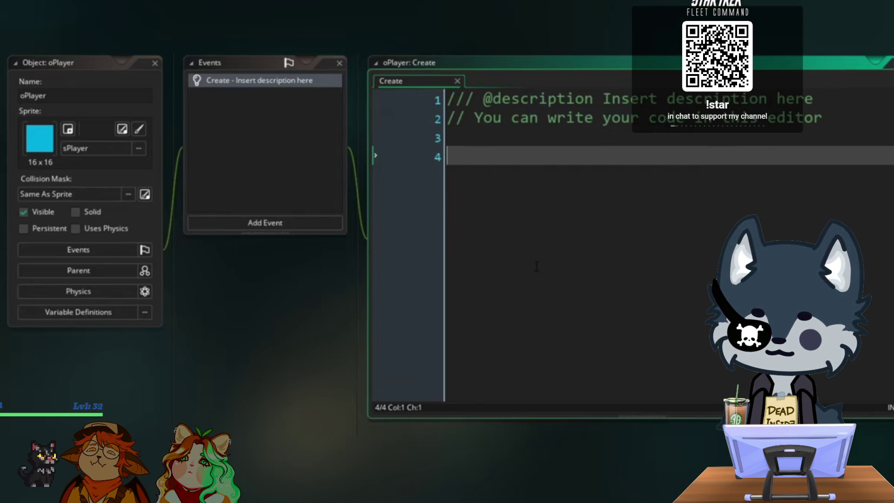
- Replace the placeholder Create code with moveSpd = 2;, xspd = 0; and yspd = 0; on three lines
{"action": "key", "text": "ctrl+a"}
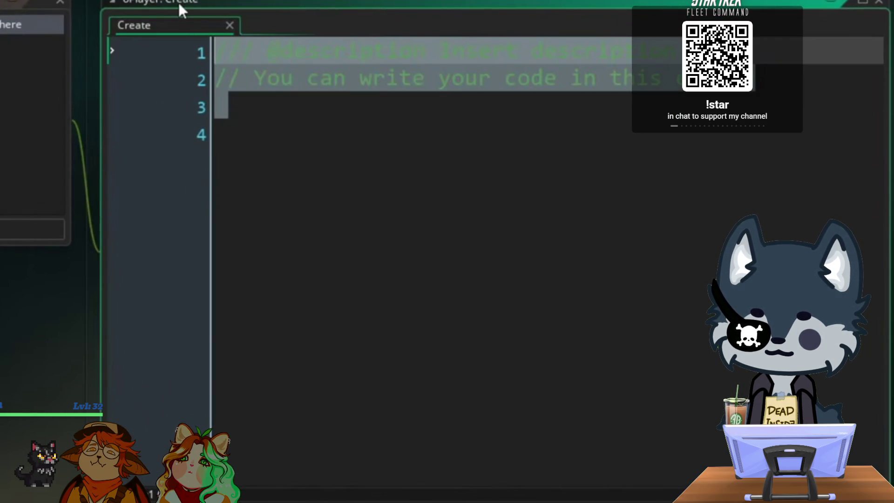
{"action": "key", "text": "BackSpace"}
{"action": "type", "text": "moveSpd"}
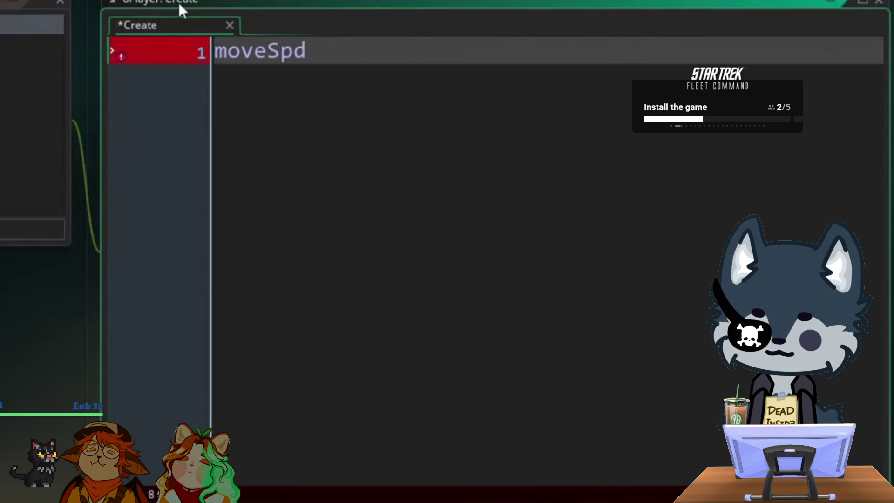
{"action": "type", "text": " = 2;"}
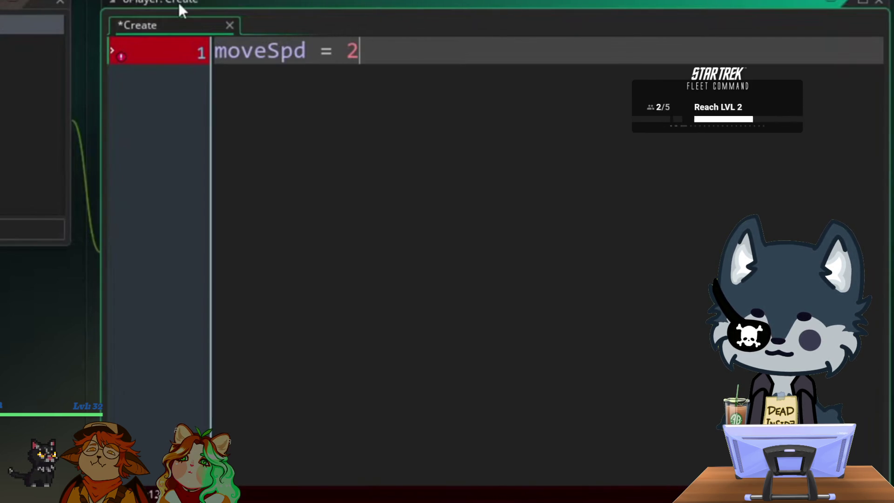
{"action": "key", "text": "Return"}
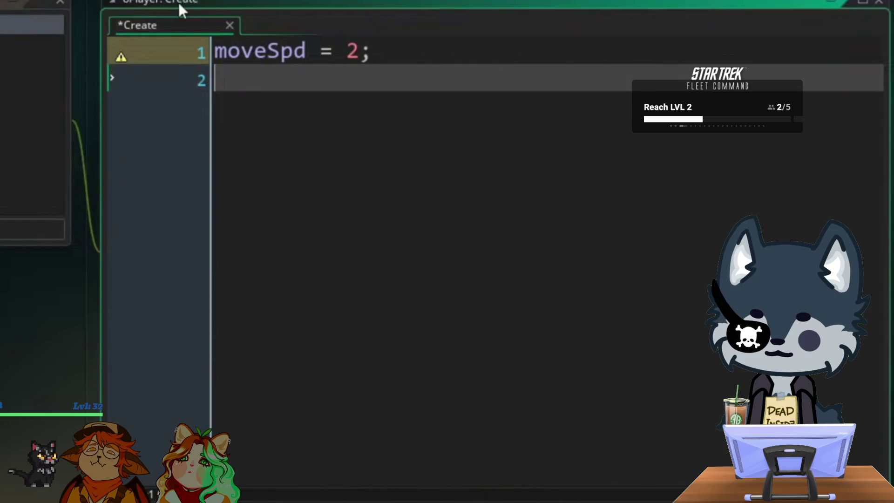
{"action": "type", "text": "x"}
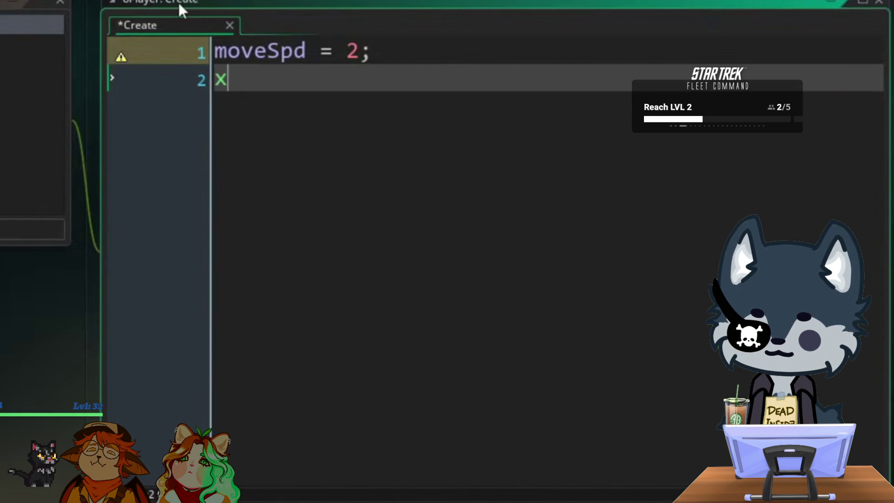
{"action": "type", "text": "spd = 0;"}
{"action": "key", "text": "Return"}
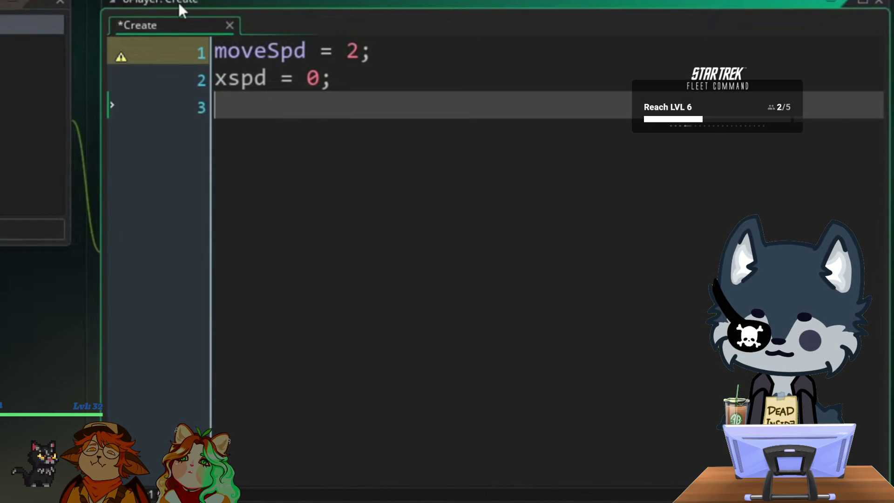
{"action": "type", "text": "yspd = 0;"}
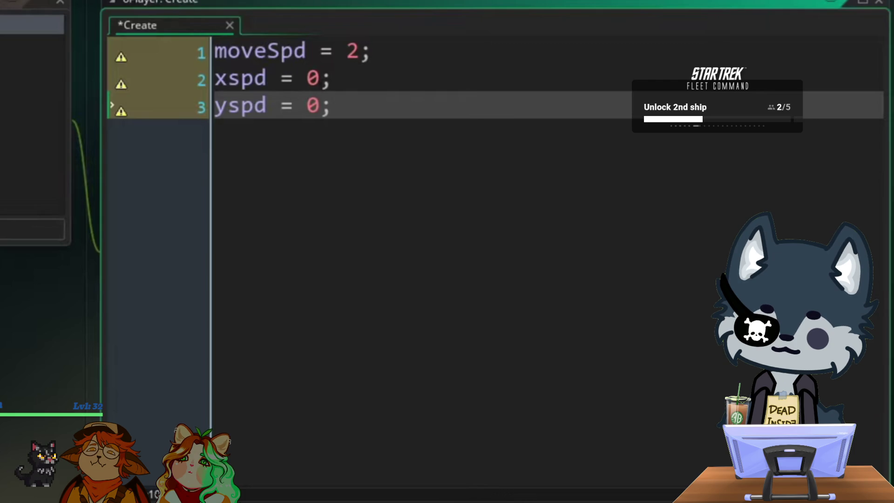
{"action": "left_click", "coordinate": [375, 51]}
{"action": "key", "text": "shift+Home"}
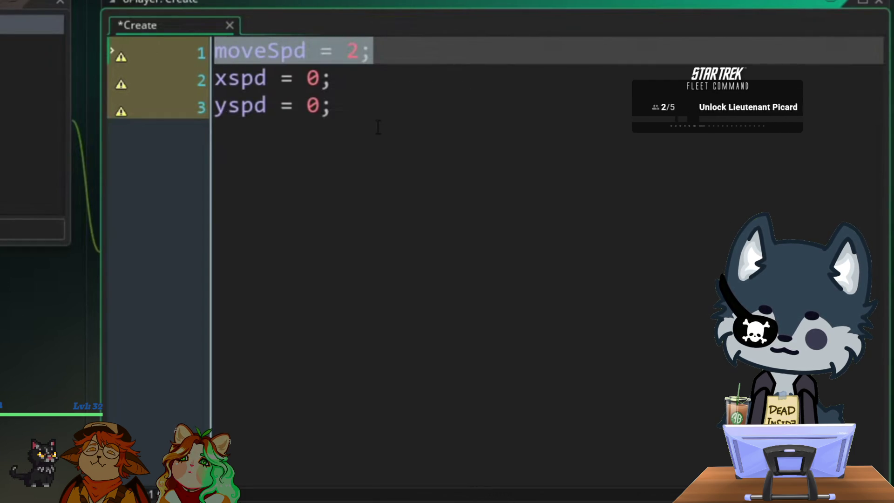
{"action": "left_click", "coordinate": [379, 127]}
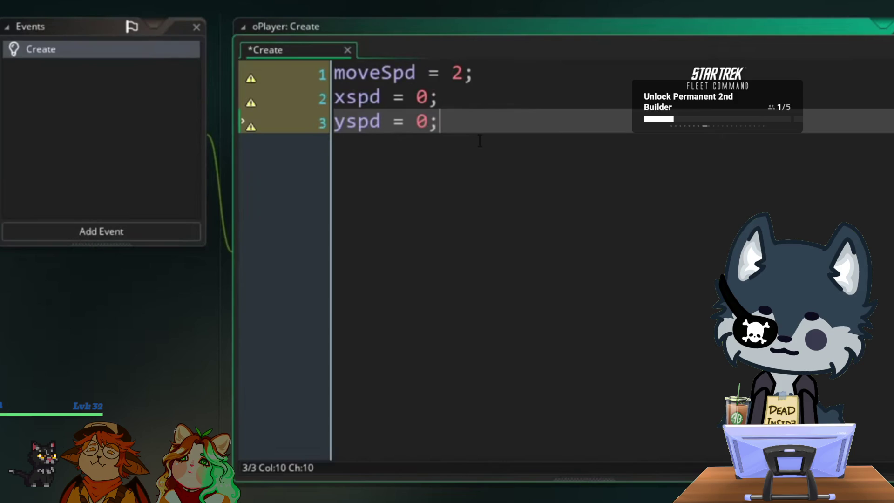
- Add a Step event to the player object
{"action": "left_click", "coordinate": [97, 230]}
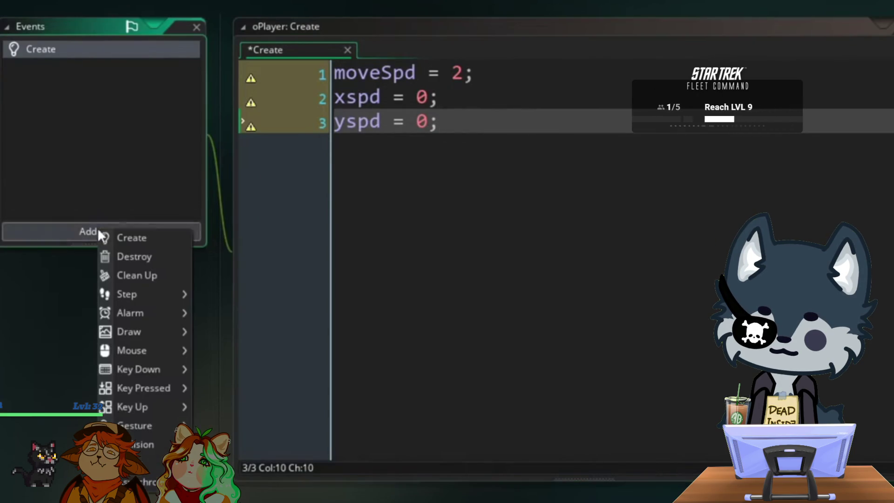
{"action": "mouse_move", "coordinate": [143, 300]}
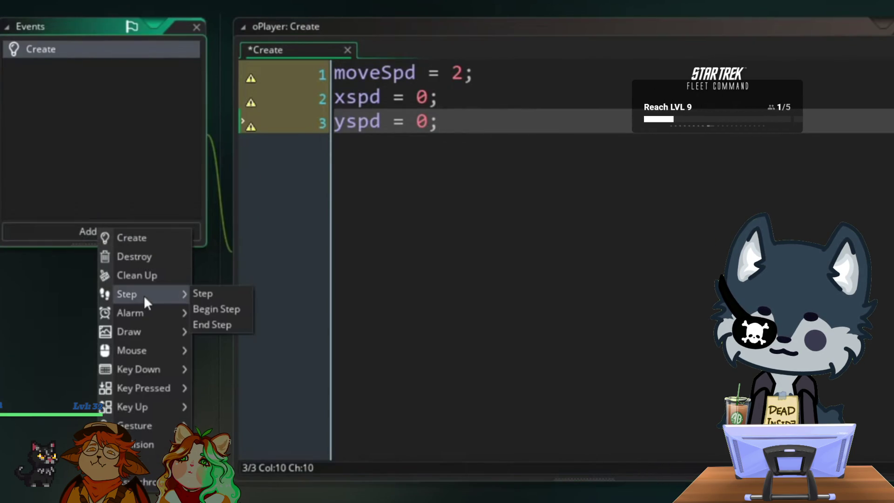
{"action": "left_click", "coordinate": [203, 294]}
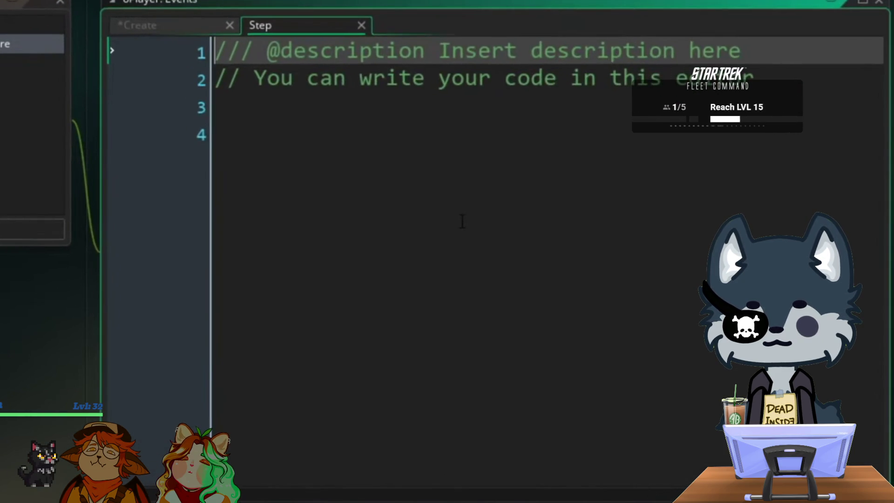
- Replace the Step template with a //get inputs comment and rightKey = keyboard_check(vk_right);
{"action": "left_click_drag", "start_coordinate": [463, 221], "coordinate": [168, 17]}
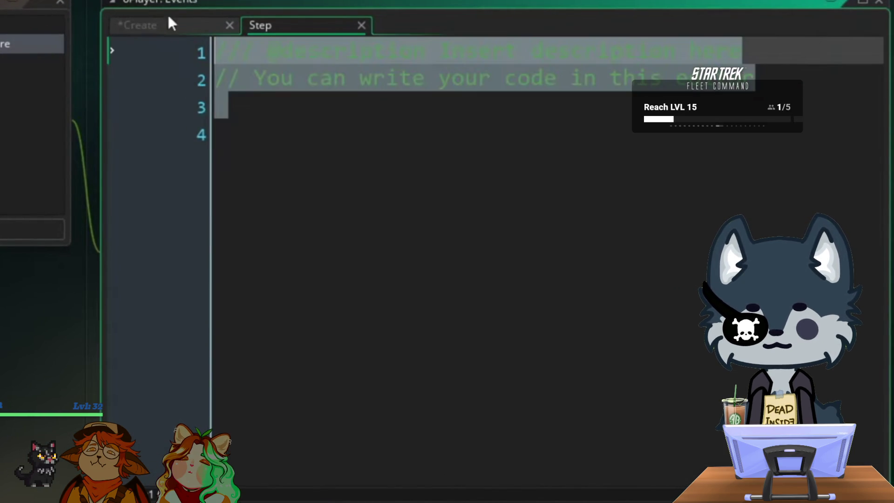
{"action": "key", "text": "BackSpace"}
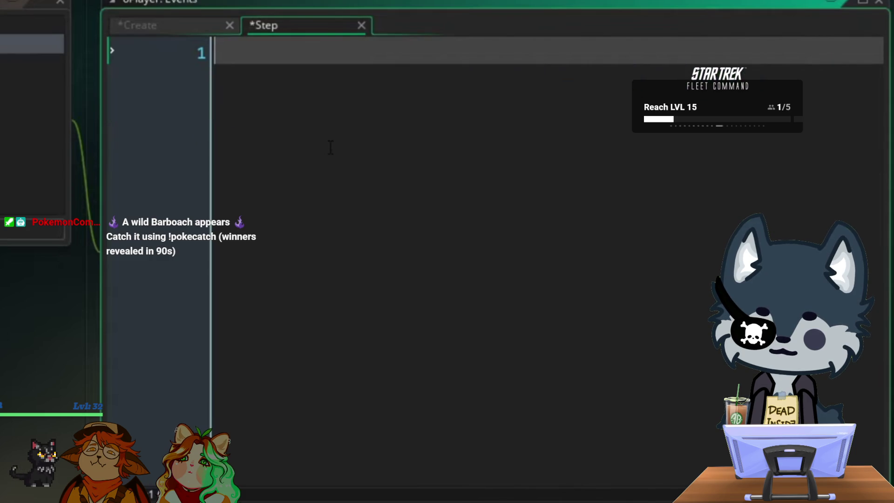
{"action": "type", "text": "//g"}
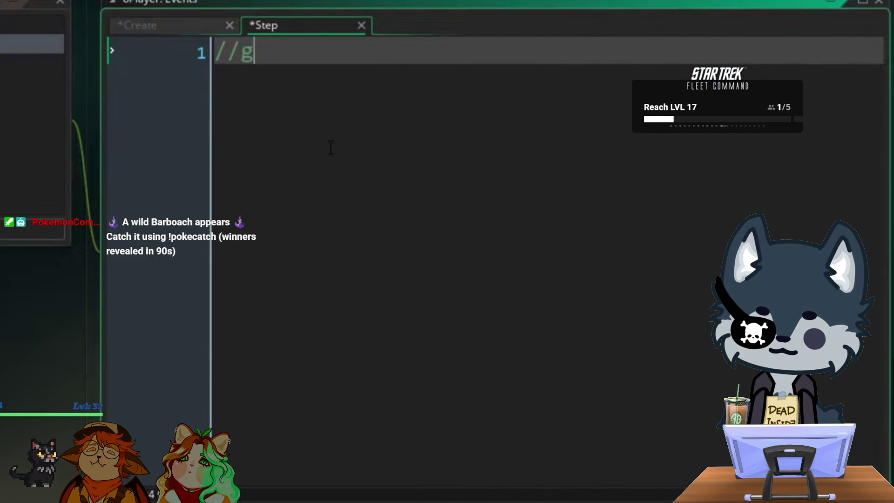
{"action": "type", "text": "et inputs"}
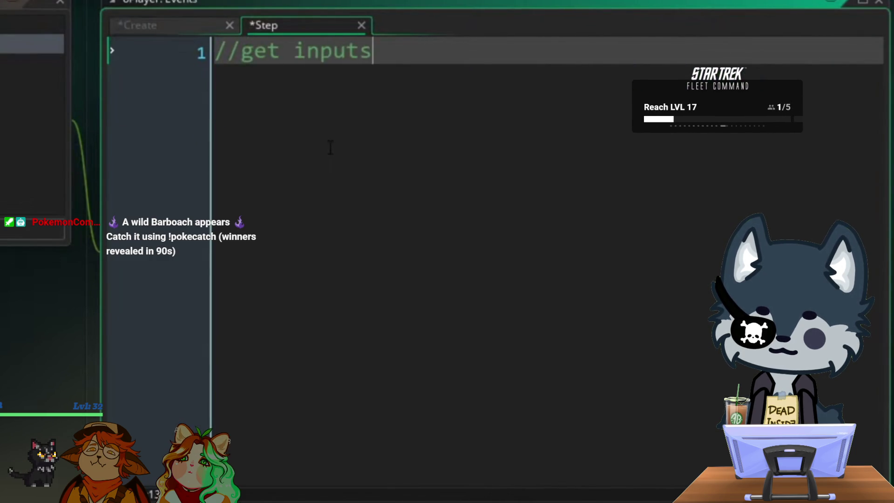
{"action": "key", "text": "Return"}
{"action": "type", "text": "rightKey "}
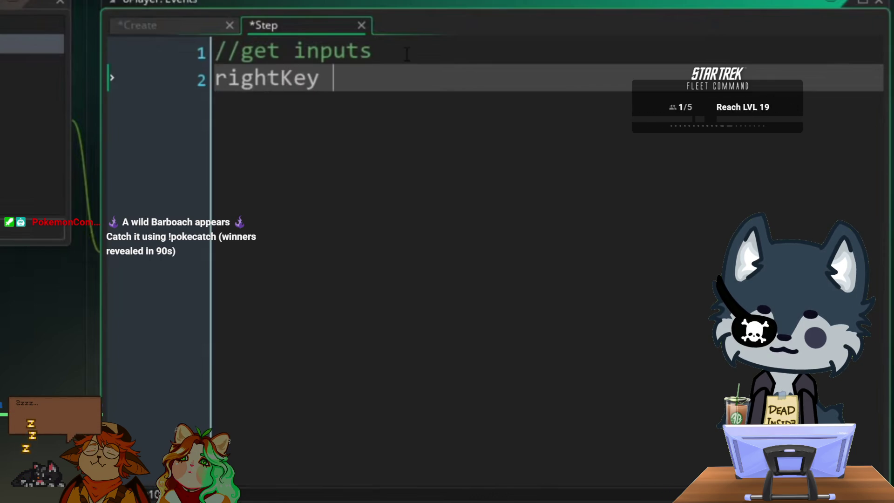
{"action": "type", "text": "= "}
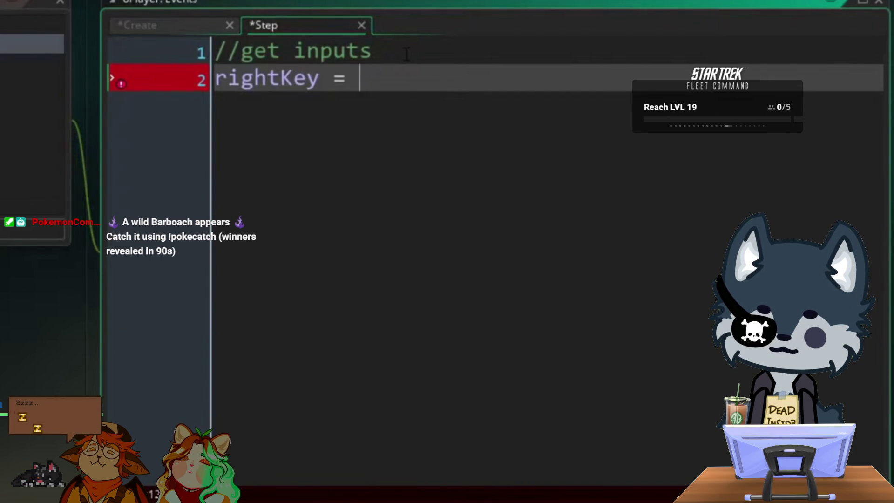
{"action": "type", "text": "keyb"}
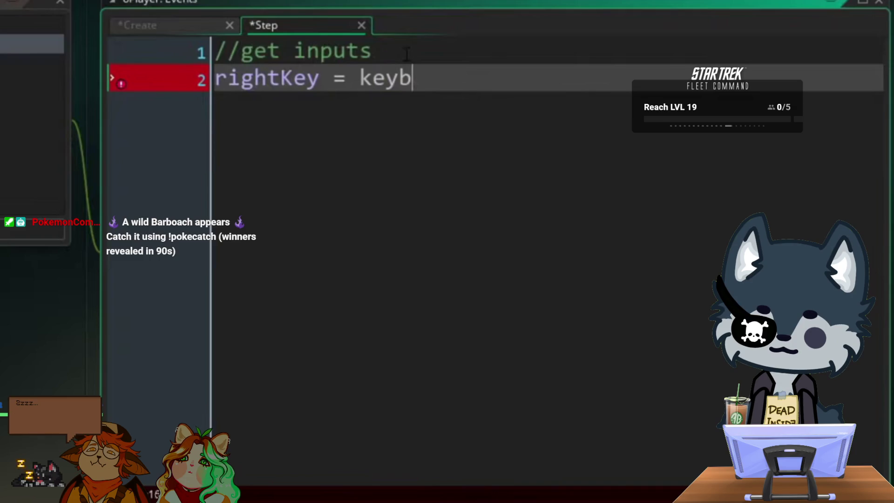
{"action": "type", "text": "oard_check"}
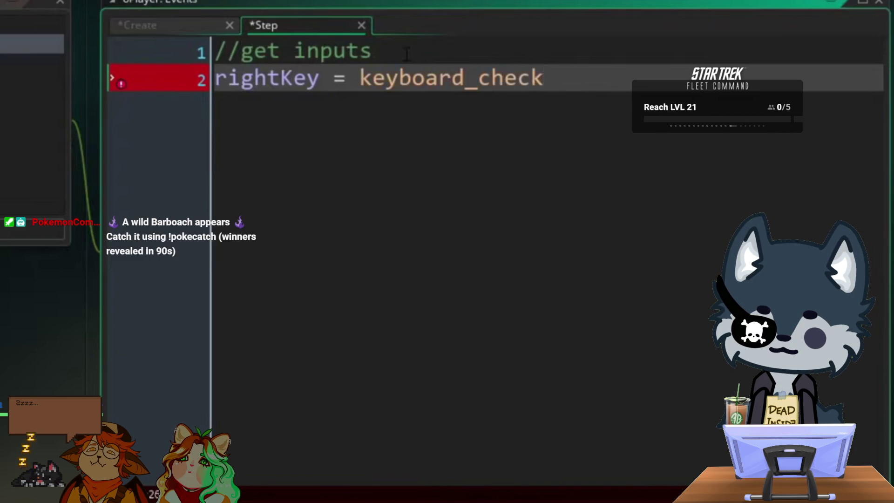
{"action": "type", "text": "("}
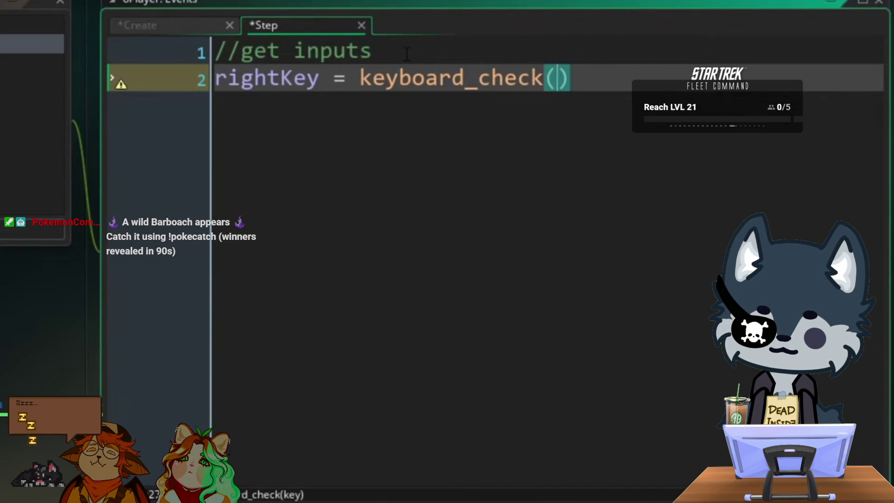
{"action": "type", "text": "vk_right)"}
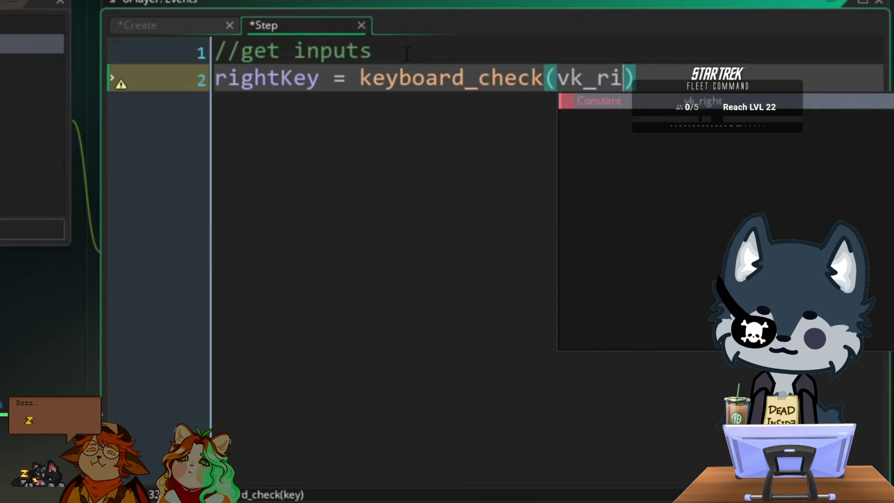
{"action": "type", "text": ";"}
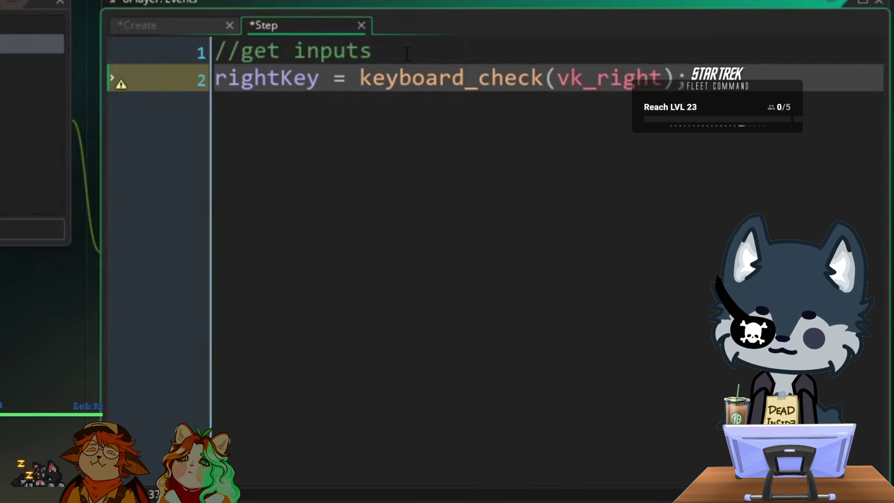
- Scrub the tutorial to where it finishes the rightKey = keyboard_check(vk_right); line, then pause it
{"action": "left_click_drag", "start_coordinate": [359, 78], "coordinate": [674, 78]}
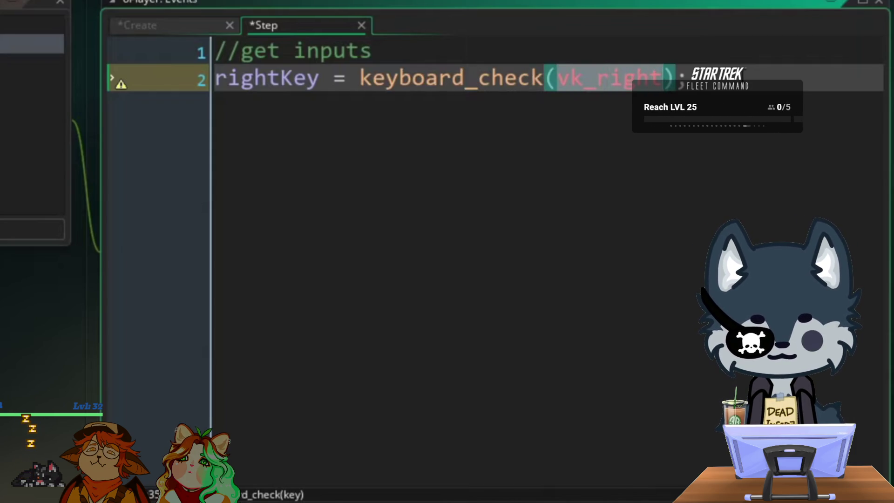
{"action": "left_click", "coordinate": [576, 77]}
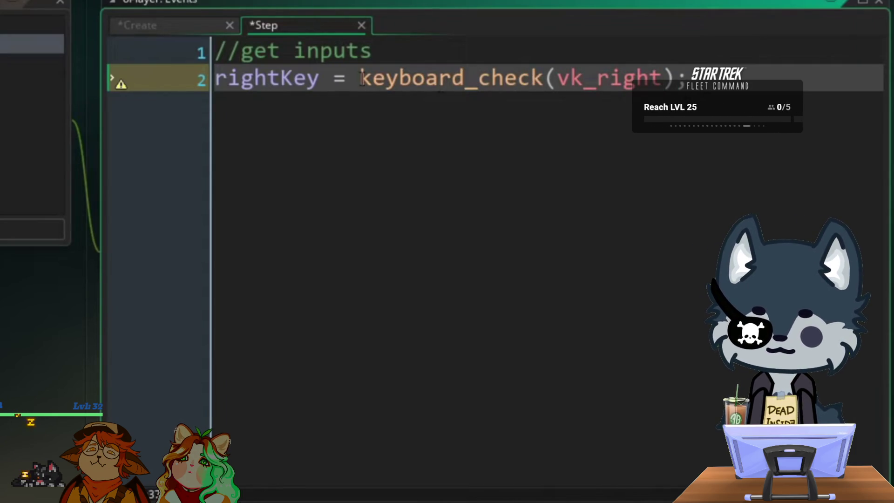
{"action": "left_click", "coordinate": [701, 247]}
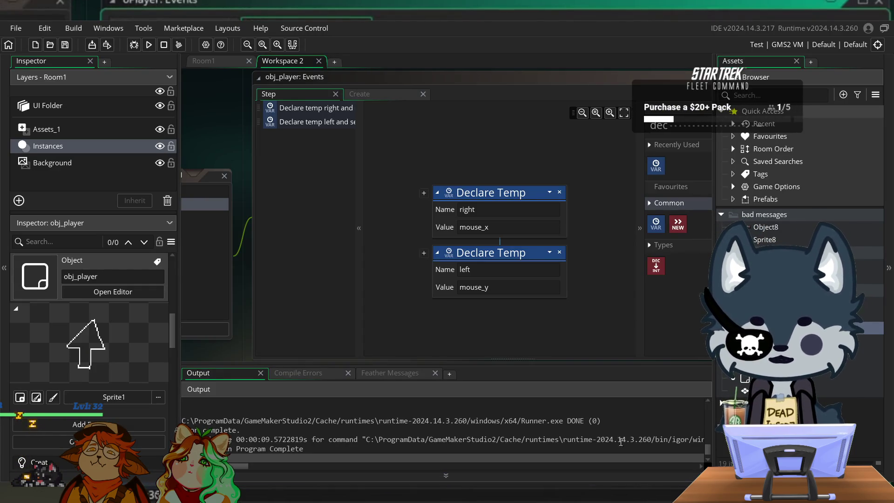
- Open obj_player's Create event actions, drag in an Assign Variable action, and rewind the tutorial slightly
{"action": "left_click", "coordinate": [230, 187]}
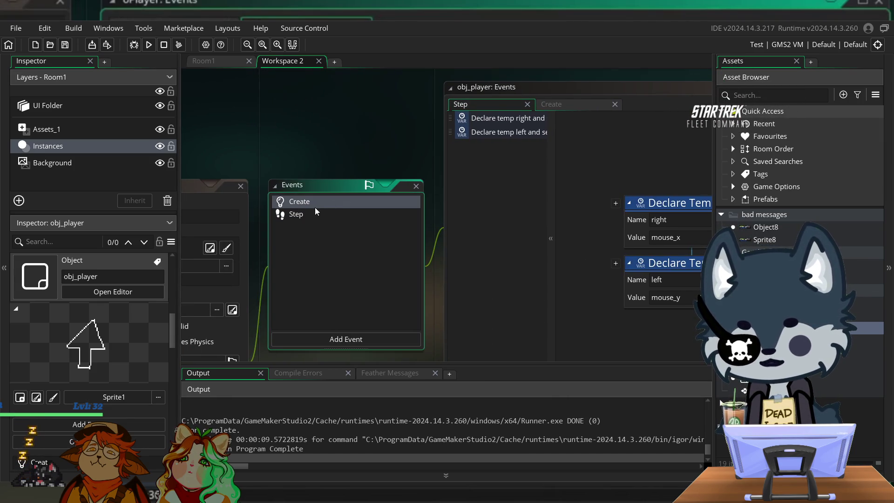
{"action": "left_click", "coordinate": [314, 203]}
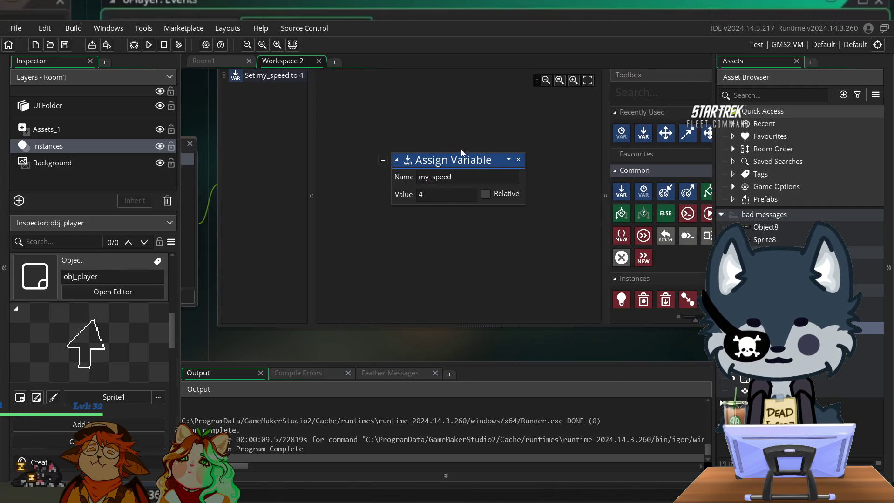
{"action": "left_click_drag", "start_coordinate": [449, 158], "coordinate": [428, 87]}
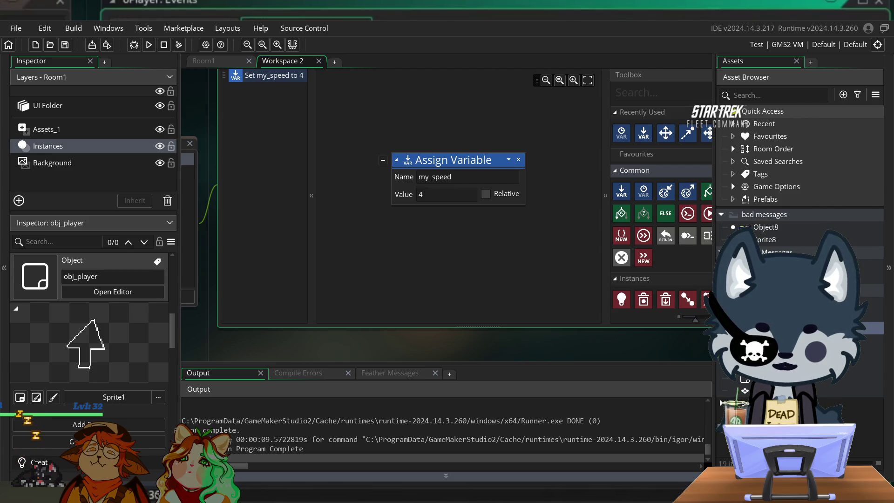
{"action": "mouse_move", "coordinate": [297, 484]}
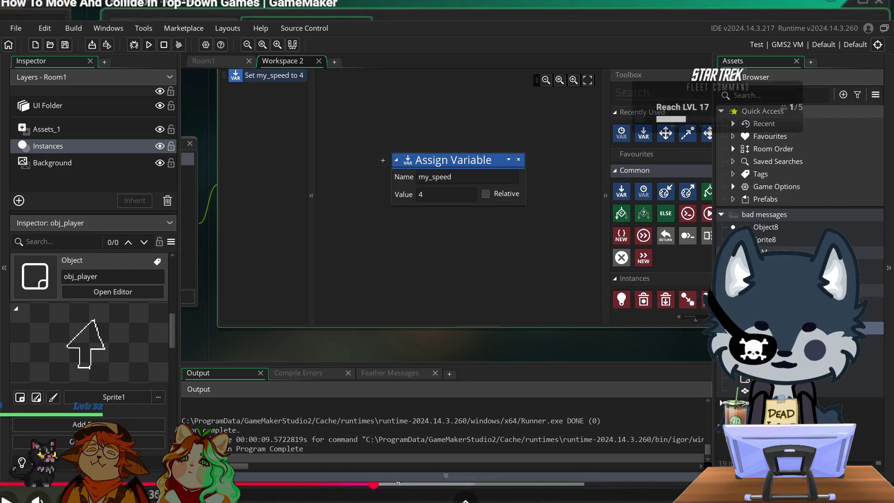
{"action": "left_click", "coordinate": [292, 485]}
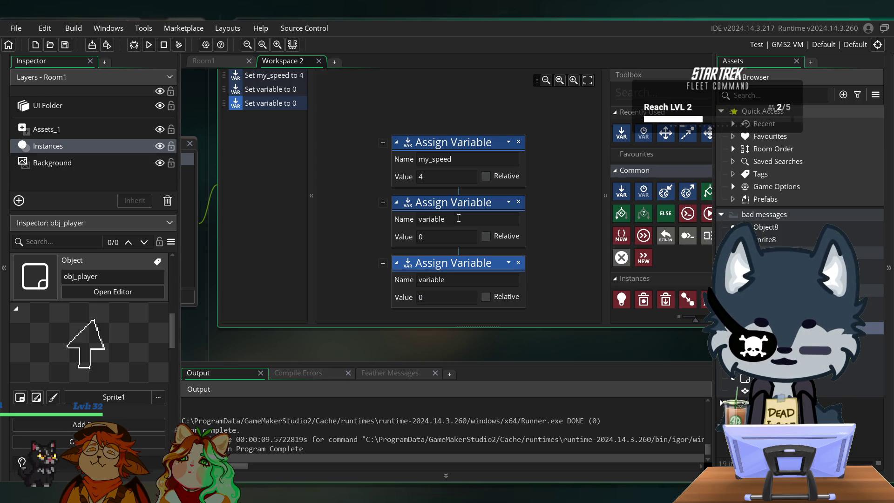
- Name the two new Assign Variable actions xspeed and yspeed, leaving both values at 0
{"action": "double_click", "coordinate": [459, 219]}
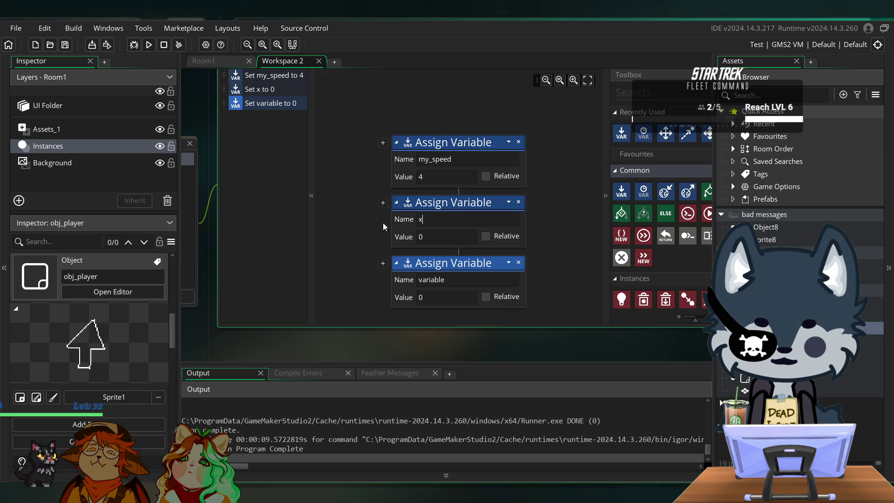
{"action": "type", "text": "xa"}
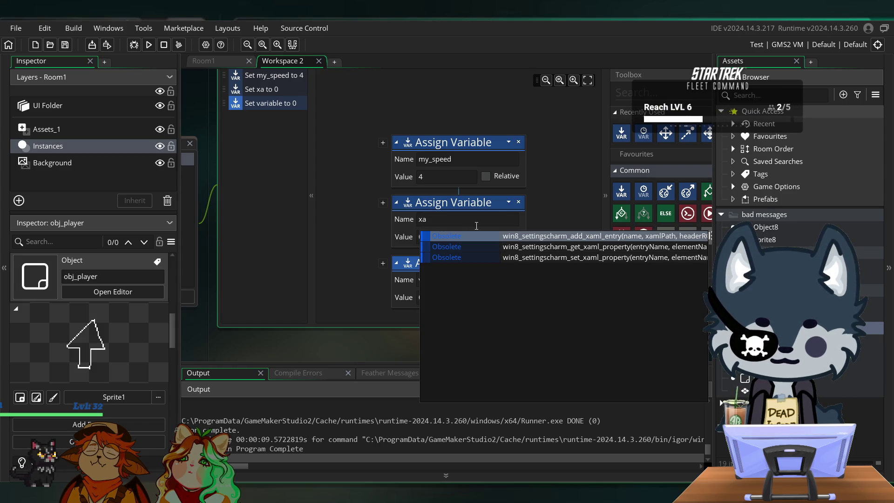
{"action": "key", "text": "BackSpace"}
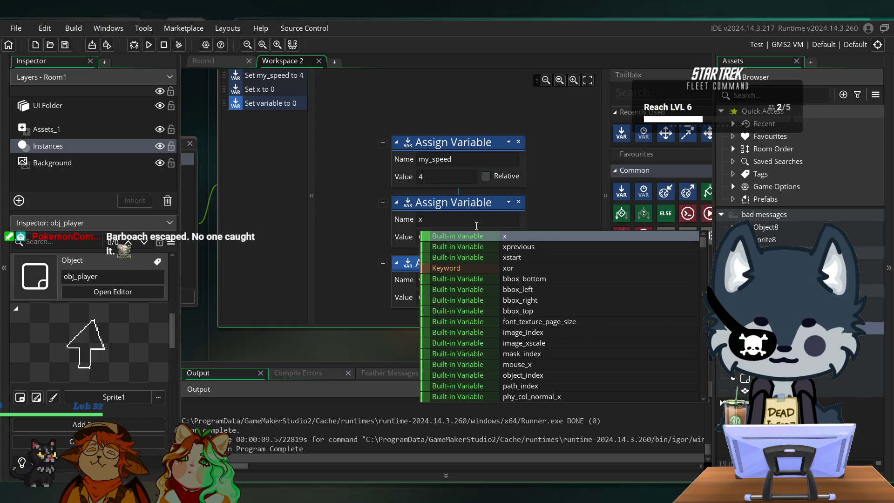
{"action": "type", "text": "speed"}
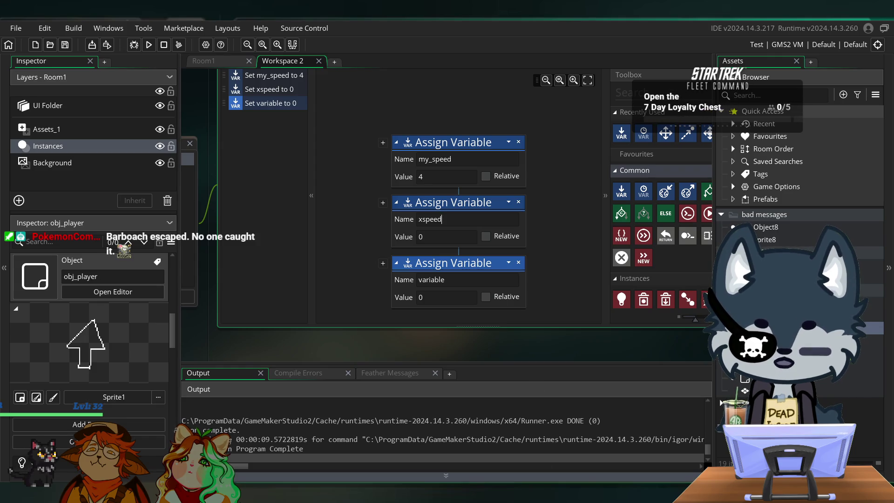
{"action": "mouse_move", "coordinate": [466, 499]}
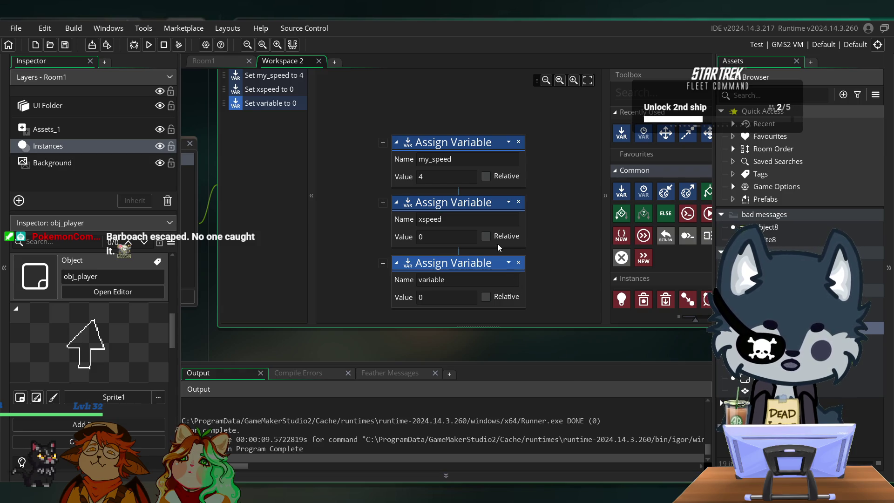
{"action": "key", "text": "BackSpace"}
{"action": "key", "text": "BackSpace"}
{"action": "key", "text": "BackSpace"}
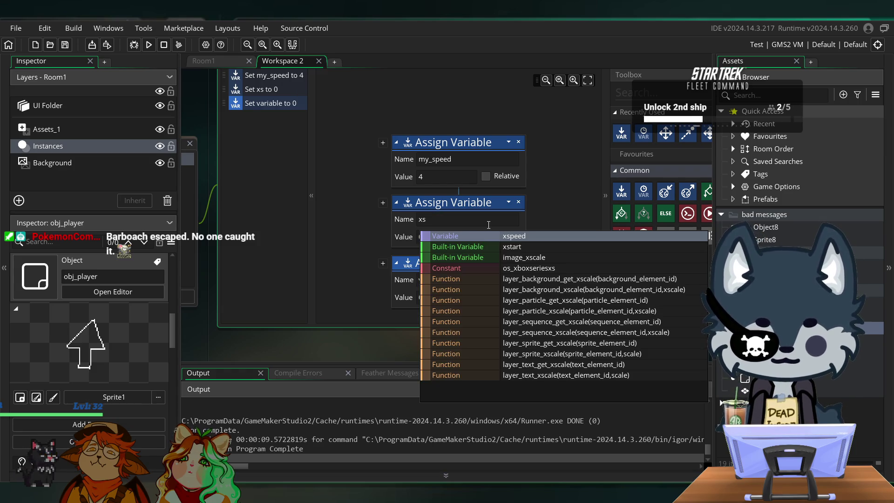
{"action": "left_click", "coordinate": [527, 234]}
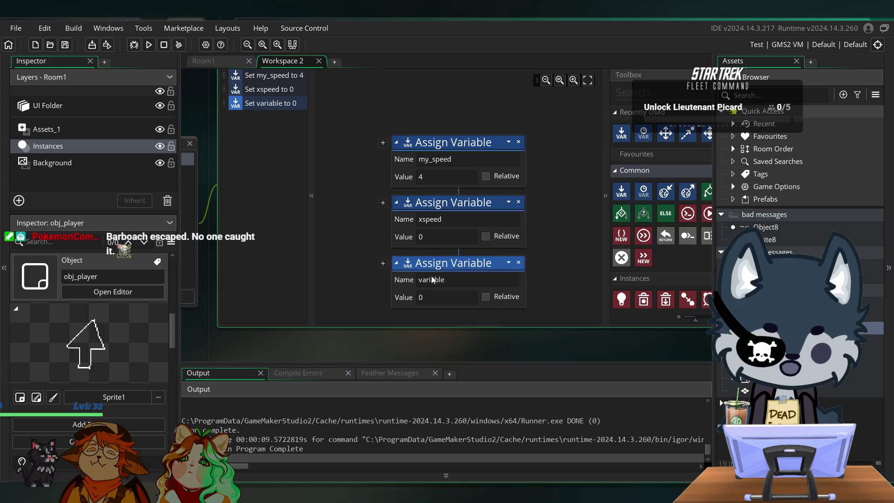
{"action": "type", "text": "y"}
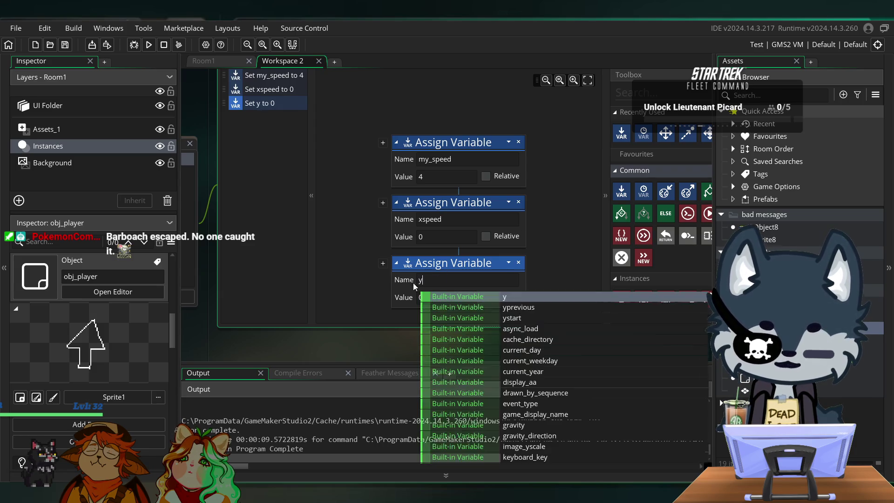
{"action": "type", "text": "s"}
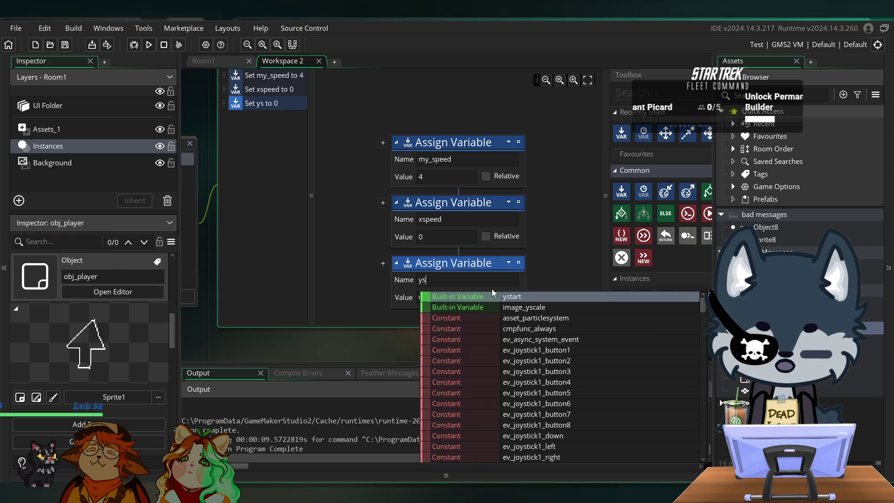
{"action": "type", "text": "peed"}
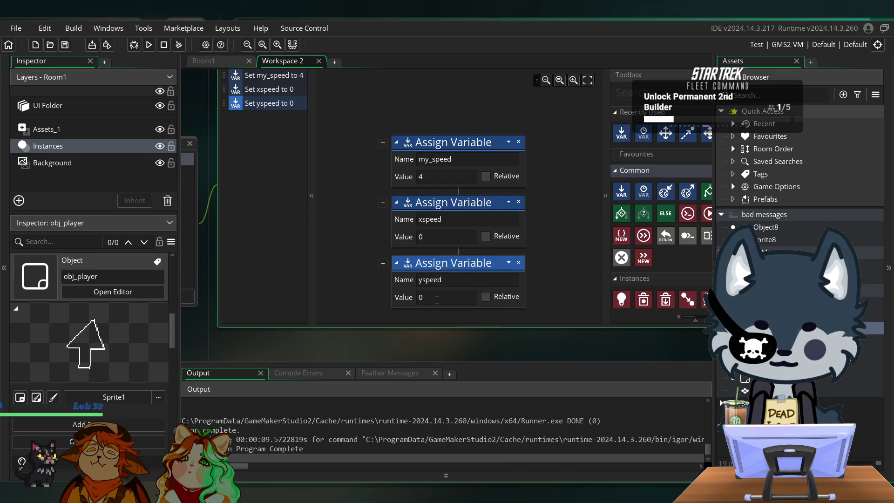
{"action": "left_click", "coordinate": [337, 202]}
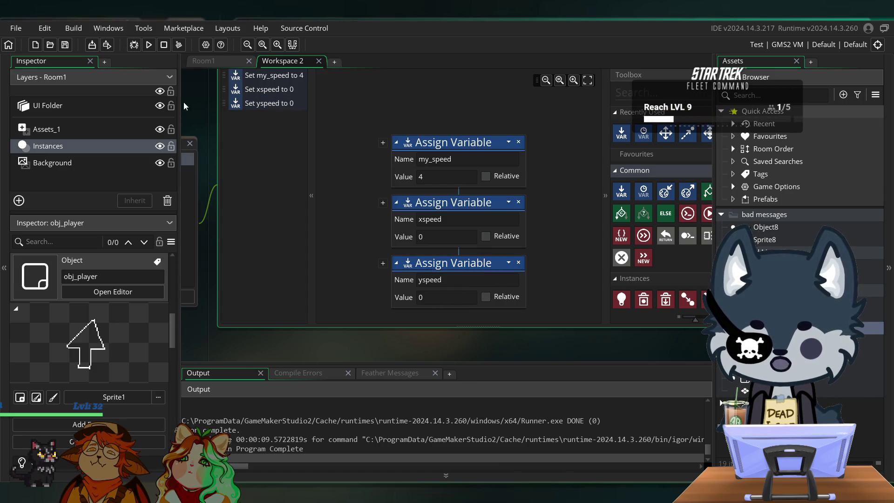
{"action": "scroll", "coordinate": [193, 101], "scroll_direction": "left", "scroll_amount": 3}
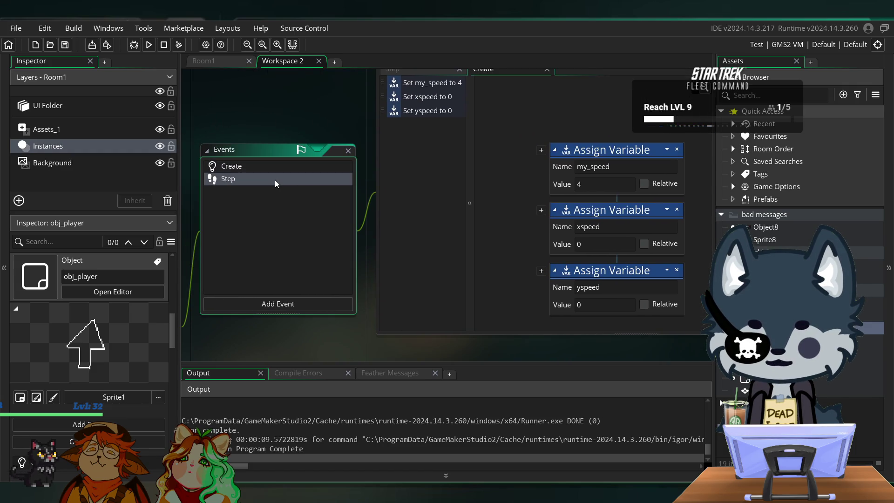
- Review the Step event's right and left temp variables, run the game, and open Room1
{"action": "left_click", "coordinate": [276, 181]}
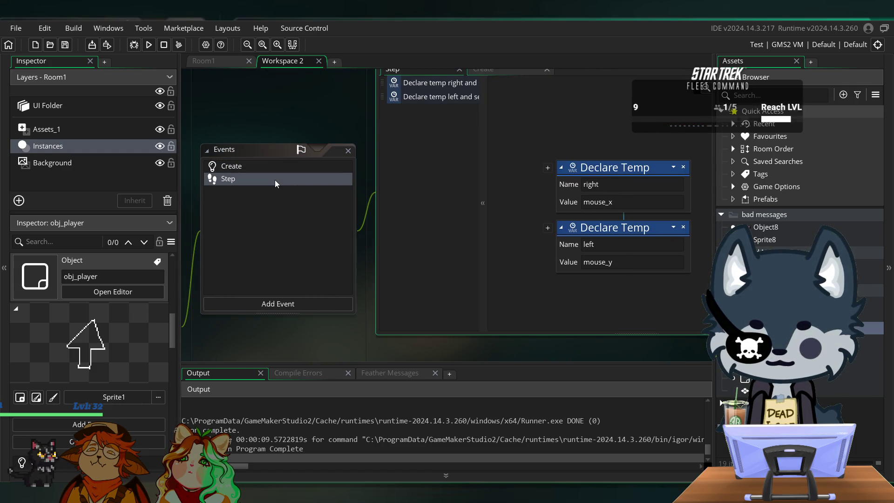
{"action": "left_click_drag", "start_coordinate": [494, 203], "coordinate": [514, 178]}
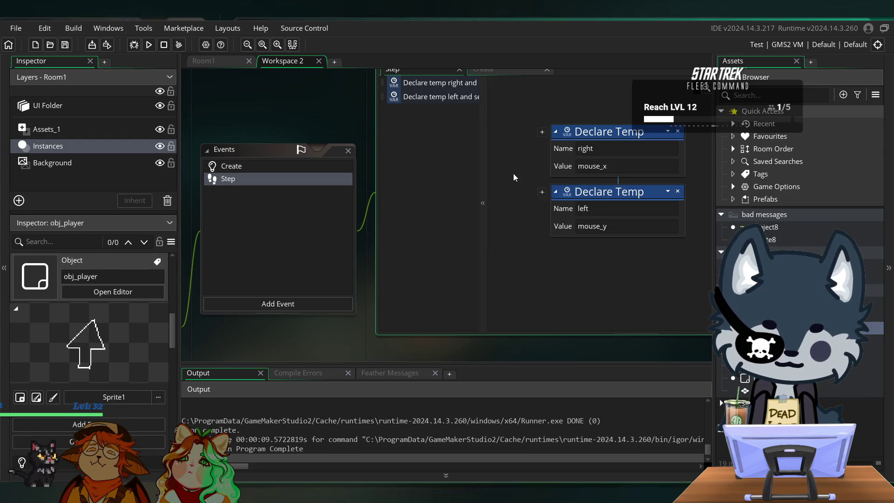
{"action": "left_click_drag", "start_coordinate": [563, 261], "coordinate": [565, 266]}
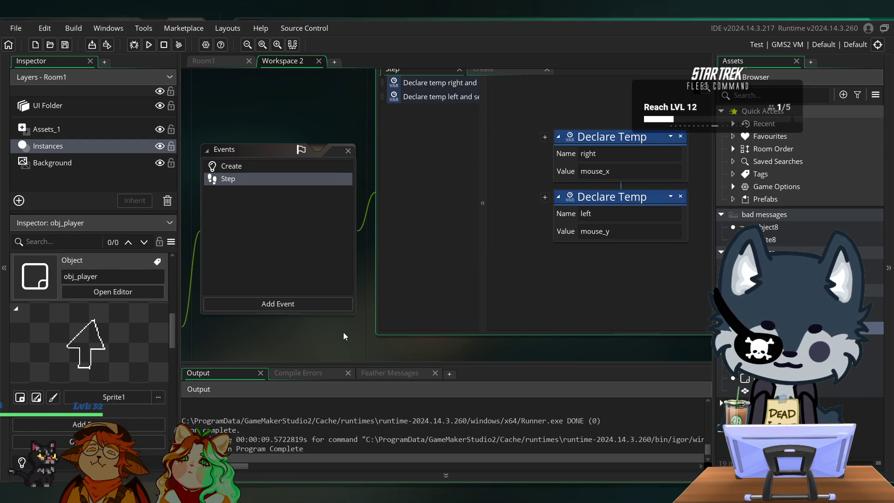
{"action": "left_click_drag", "start_coordinate": [345, 336], "coordinate": [332, 339]}
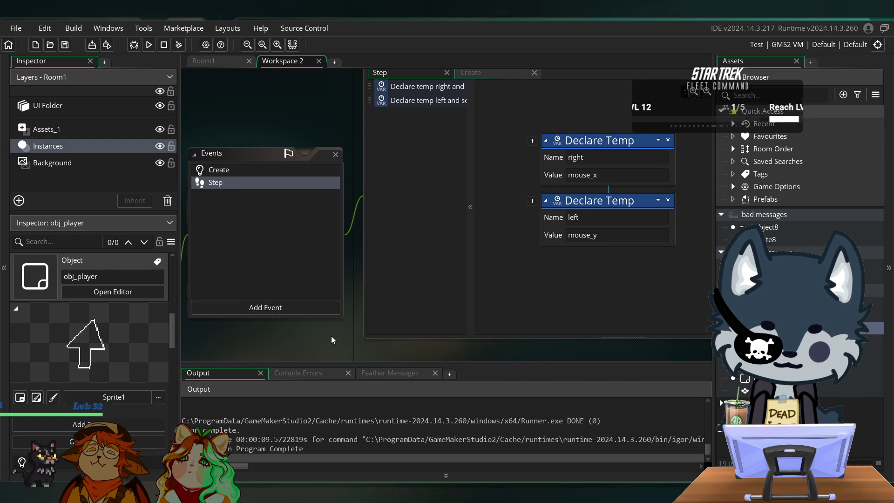
{"action": "left_click", "coordinate": [149, 45]}
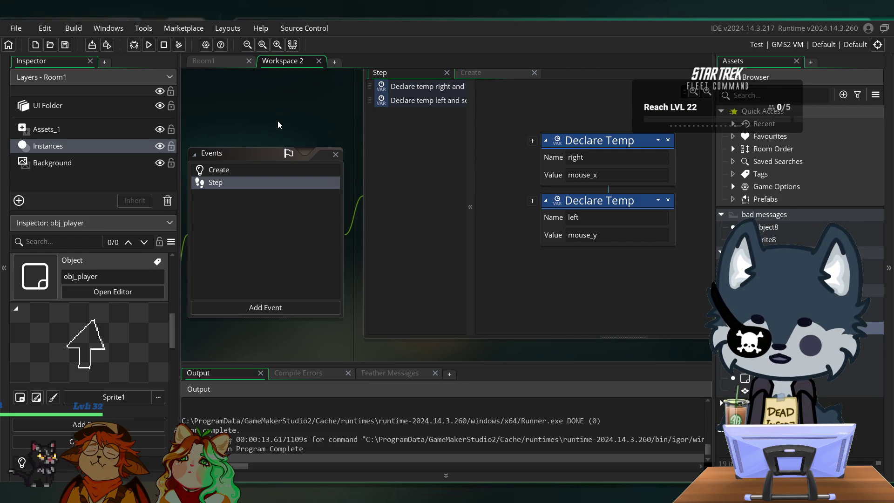
{"action": "left_click", "coordinate": [226, 63]}
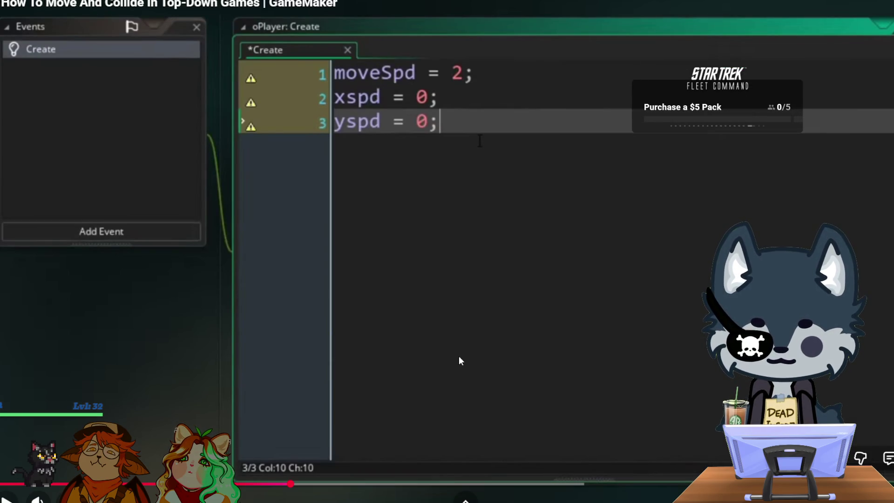
- Play the tutorial through the xspd = (rightKey - leftKey) * moveSpd line, pausing and resuming along the way
{"action": "left_click", "coordinate": [462, 361]}
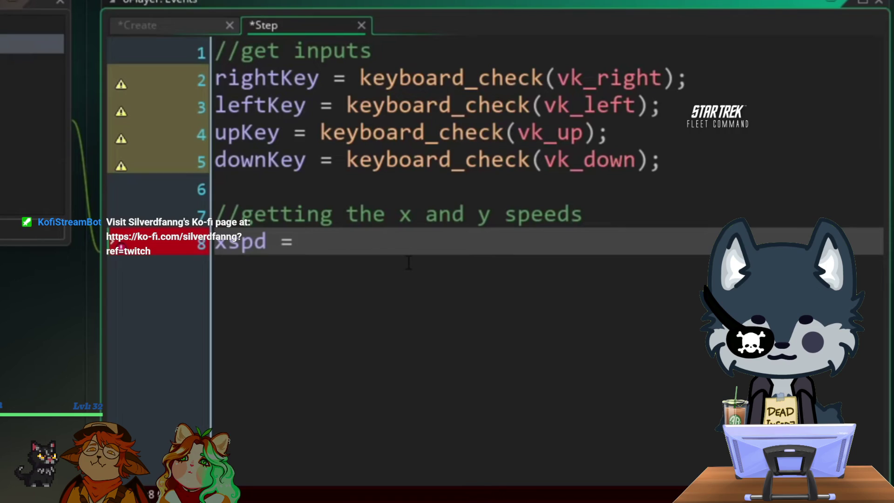
{"action": "type", "text": "right"}
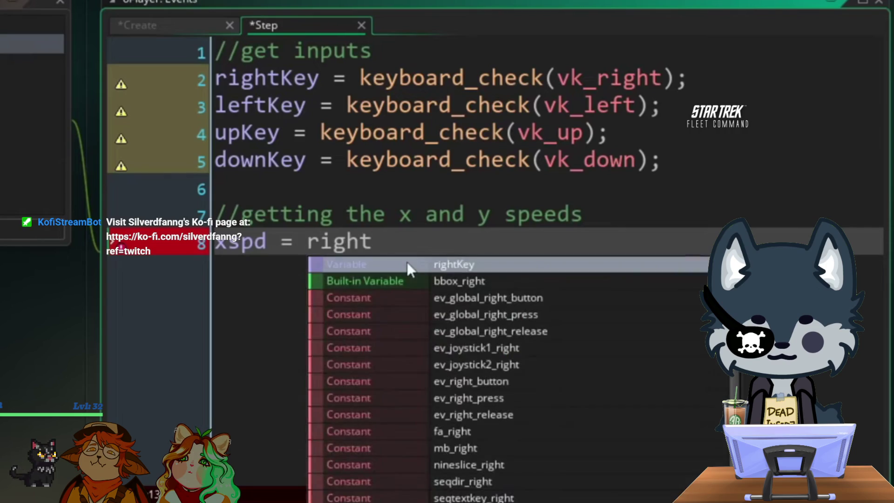
{"action": "key", "text": "Return"}
{"action": "type", "text": "- le"}
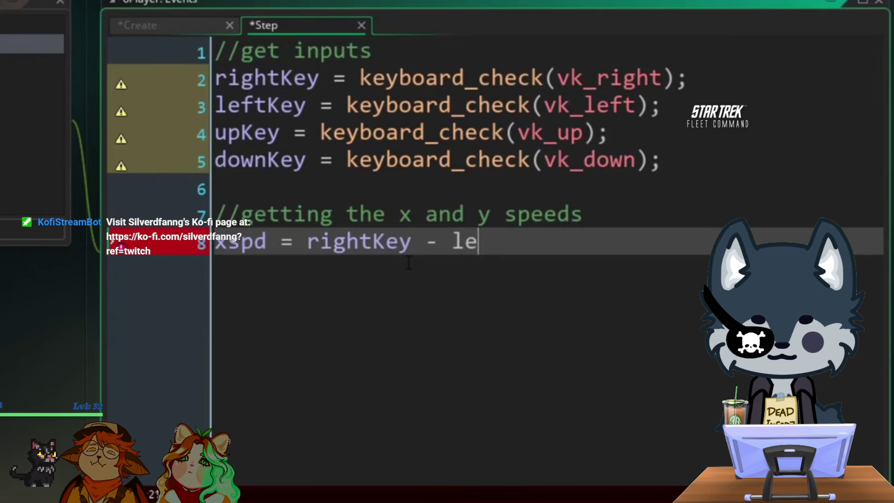
{"action": "type", "text": "ftKey"}
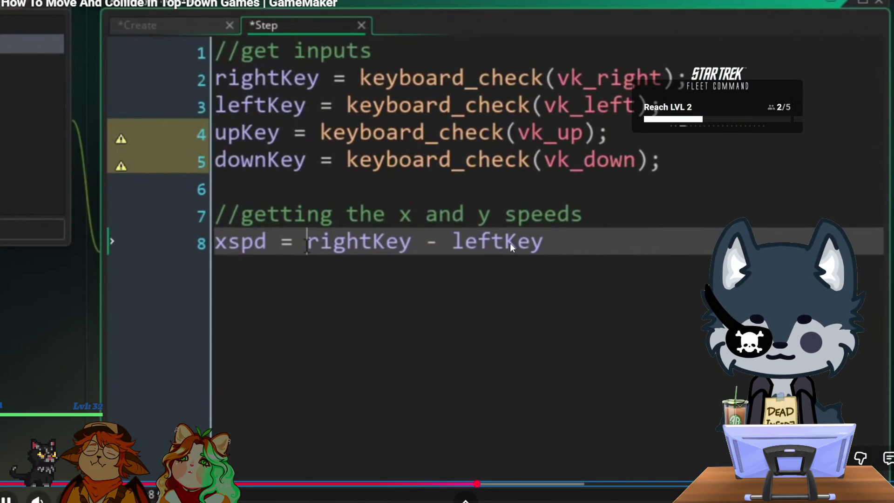
{"action": "left_click", "coordinate": [540, 269]}
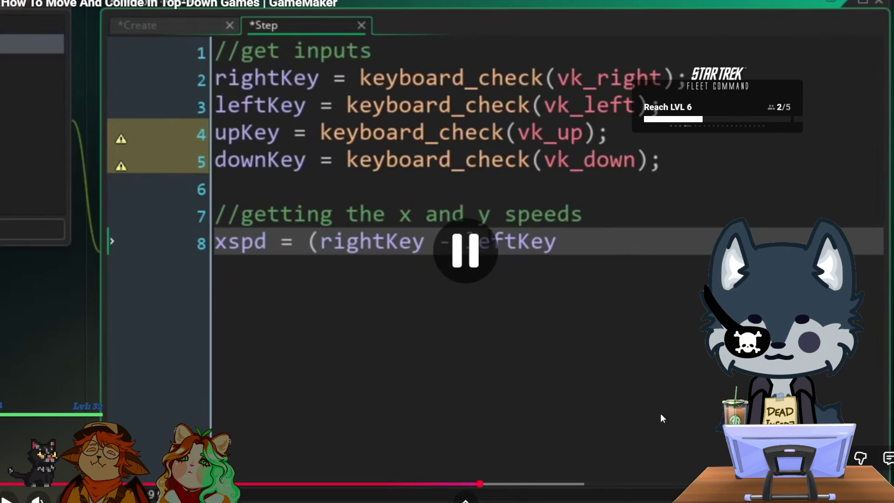
{"action": "key", "text": "space"}
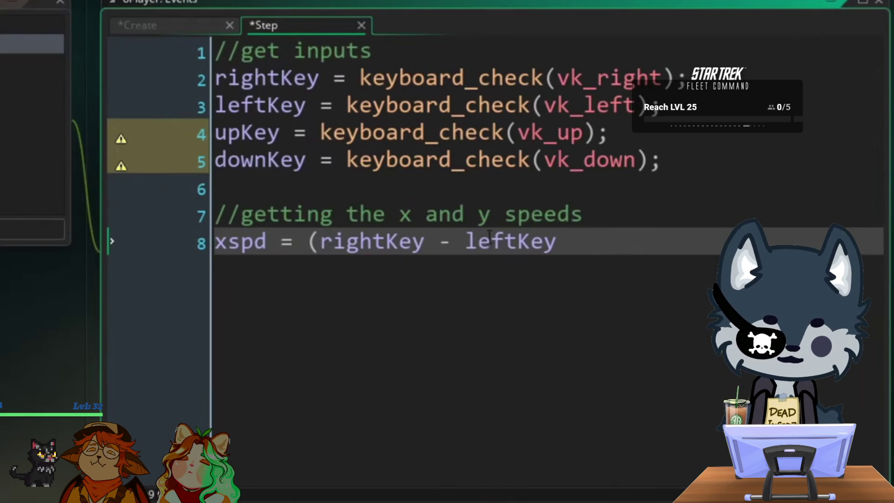
{"action": "key", "text": "space"}
{"action": "type", "text": ") * moveSpd;"}
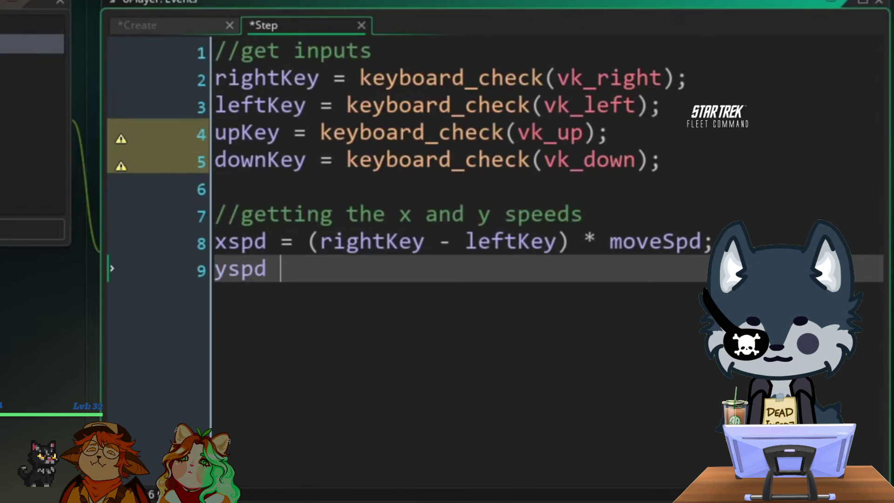
- Complete the yspd line as = (downKey - upKey) * moveSpd
{"action": "type", "text": "= ("}
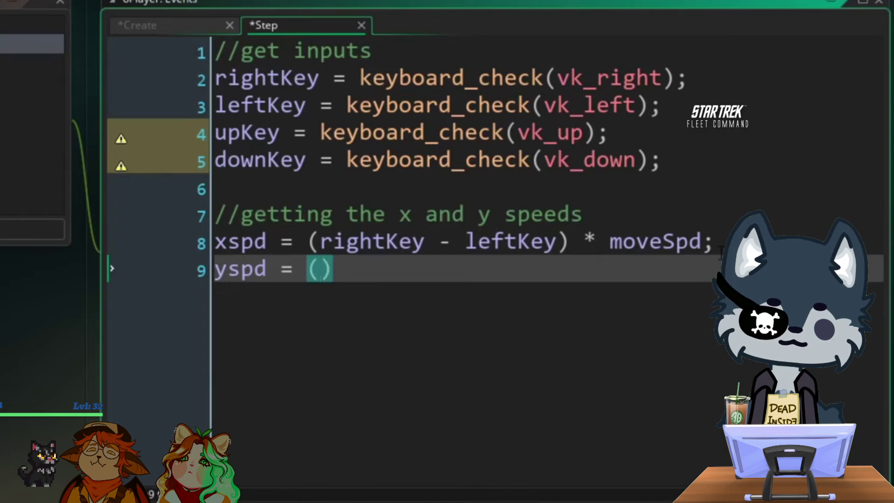
{"action": "type", "text": "downKey "}
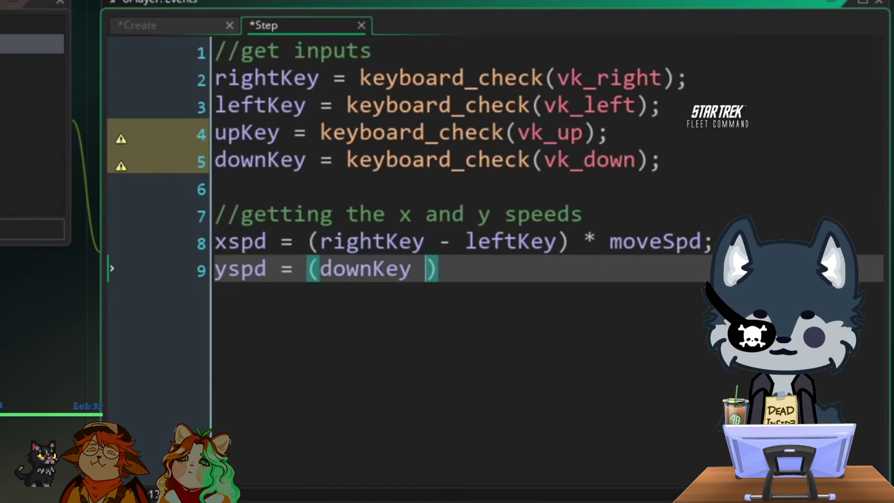
{"action": "type", "text": "- upKe"}
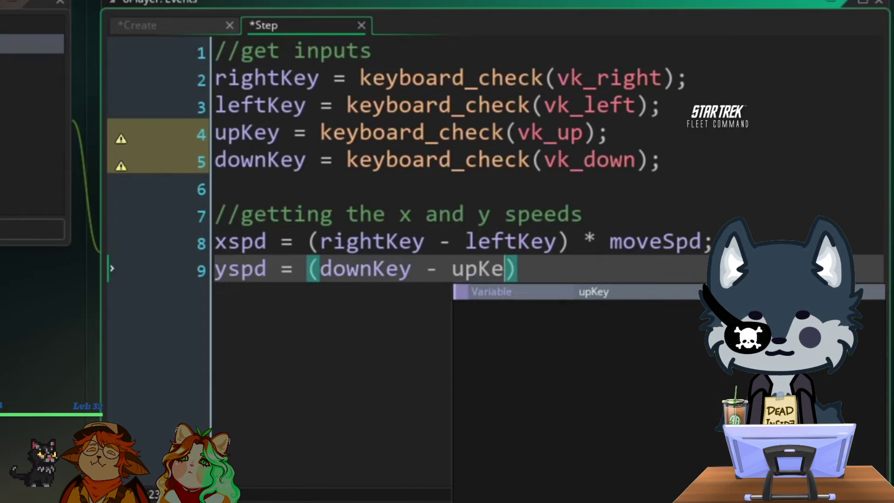
{"action": "type", "text": "y"}
{"action": "left_click", "coordinate": [658, 268]}
{"action": "type", "text": "* "}
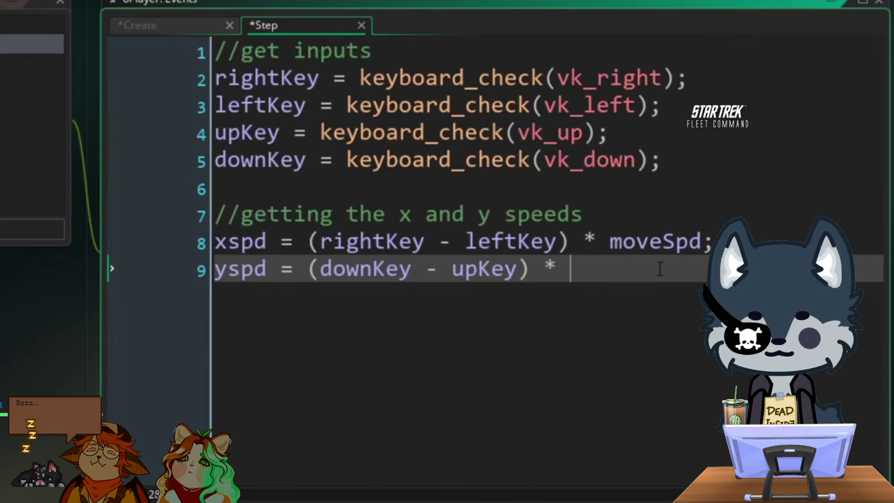
{"action": "type", "text": "moveSpd"}
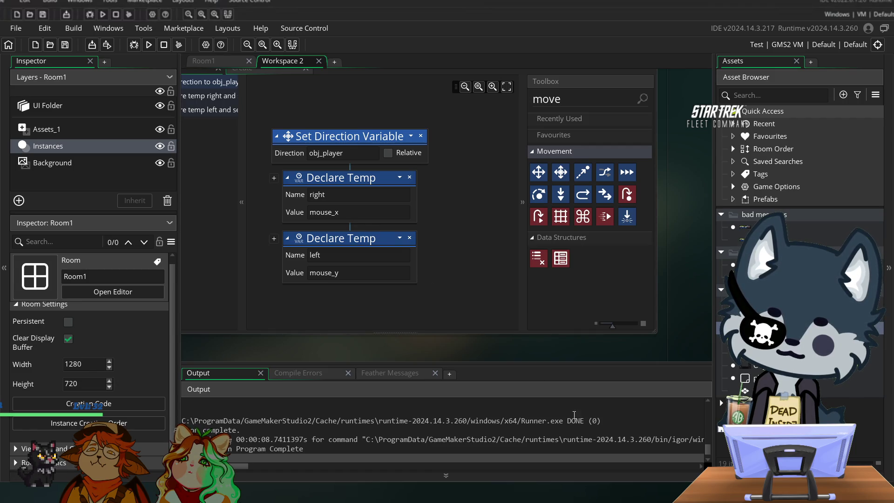
- Exit the tutorial's fullscreen view and switch to the Room1 room editor
{"action": "mouse_move", "coordinate": [574, 414]}
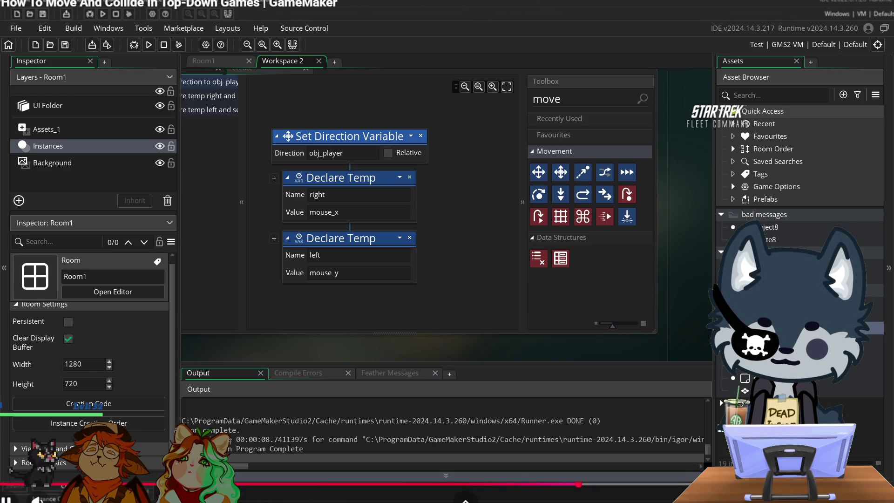
{"action": "key", "text": "Escape"}
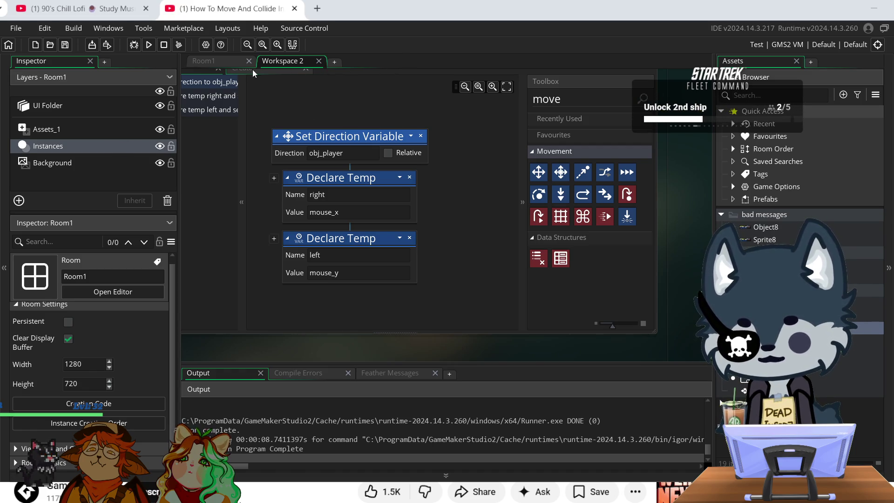
{"action": "left_click", "coordinate": [214, 62]}
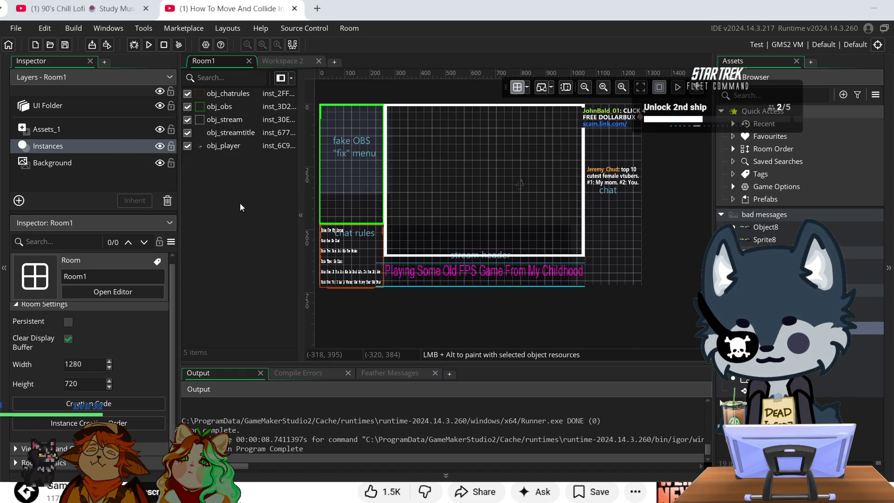
- Inspect the UI Folder layer's FlexPanel_3, then create a new sprite, Sprite10, from the Asset Browser
{"action": "left_click", "coordinate": [63, 109]}
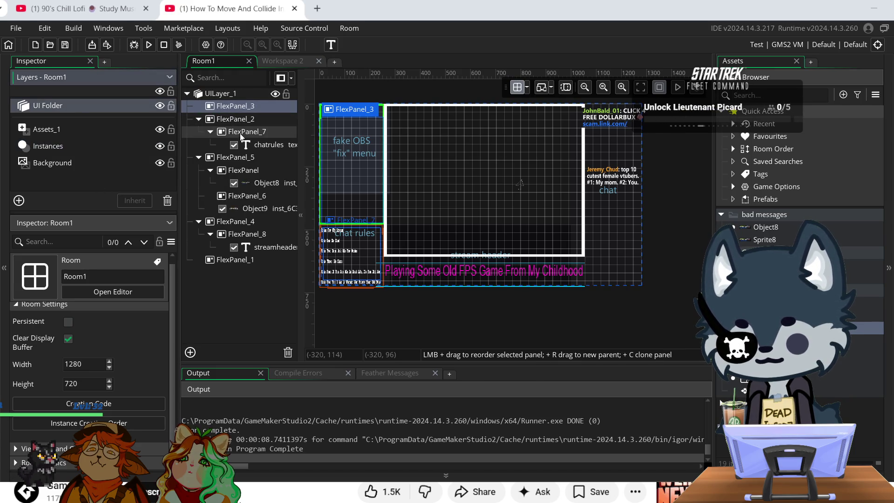
{"action": "left_click", "coordinate": [236, 108]}
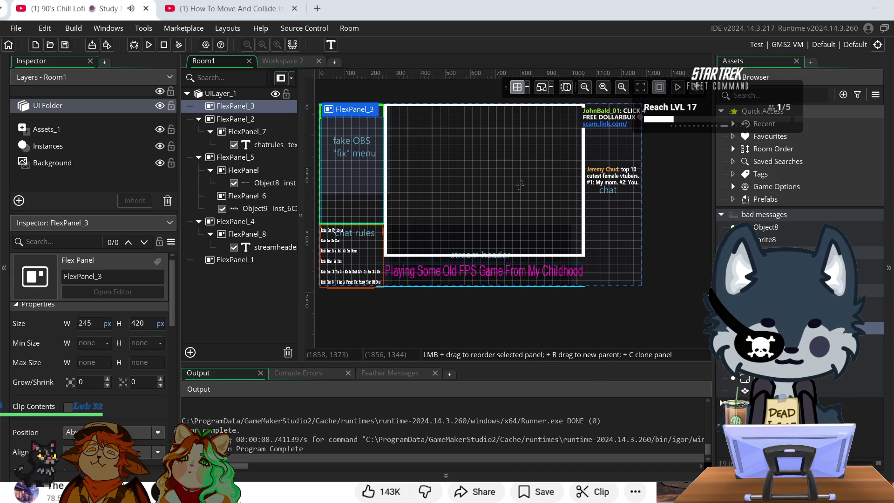
{"action": "right_click", "coordinate": [768, 357]}
{"action": "mouse_move", "coordinate": [792, 362]}
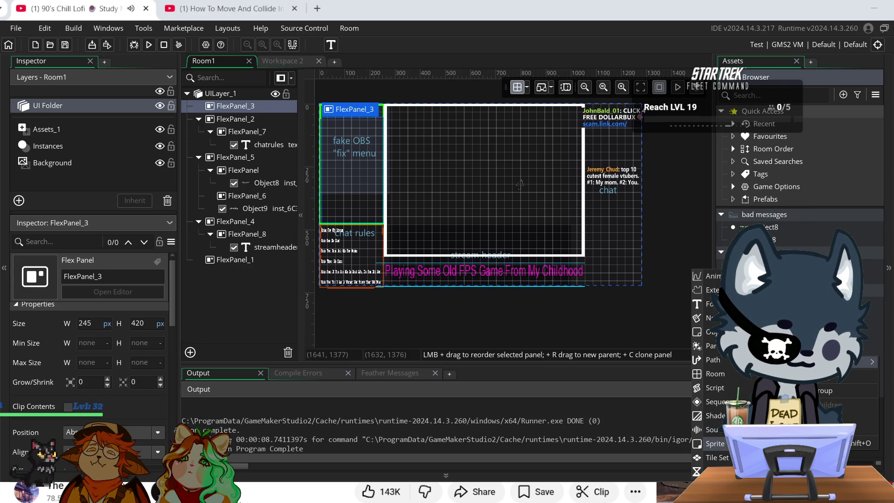
{"action": "left_click", "coordinate": [713, 443]}
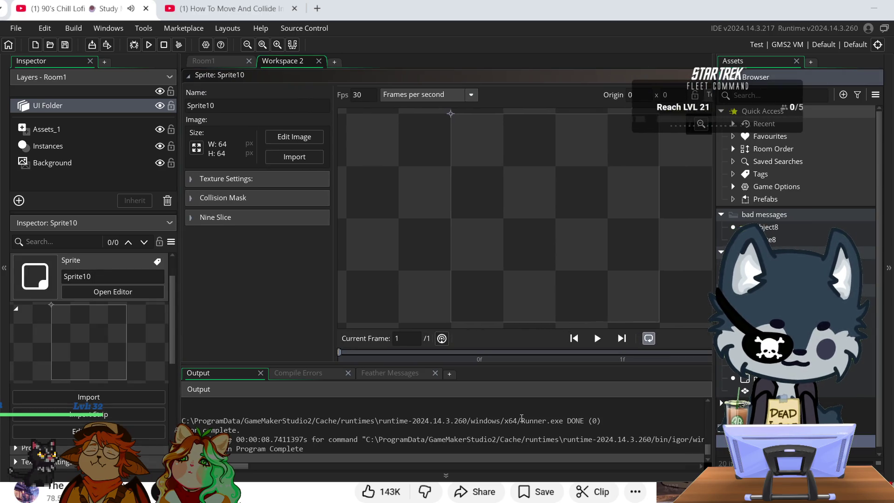
- Open Sprite10's image and cover the canvas with a filled white rectangle
{"action": "left_click", "coordinate": [289, 138]}
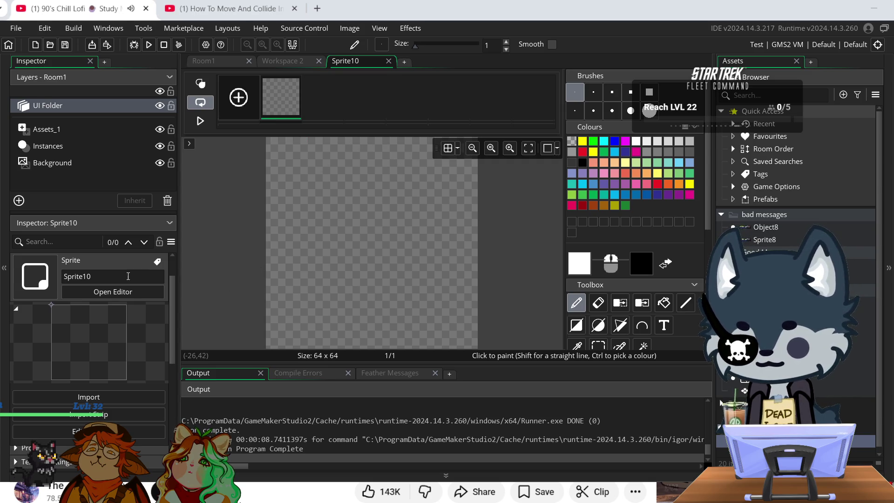
{"action": "scroll", "coordinate": [447, 284], "scroll_direction": "up", "scroll_amount": 2}
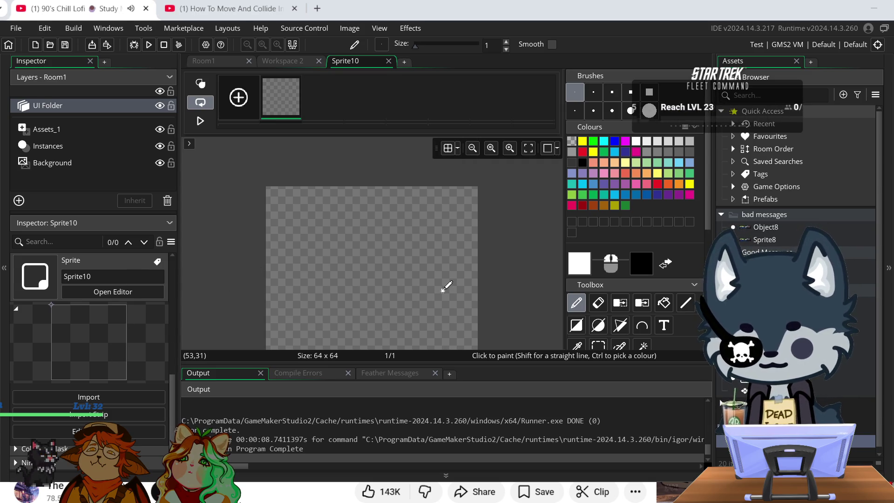
{"action": "scroll", "coordinate": [445, 287], "scroll_direction": "down", "scroll_amount": 2}
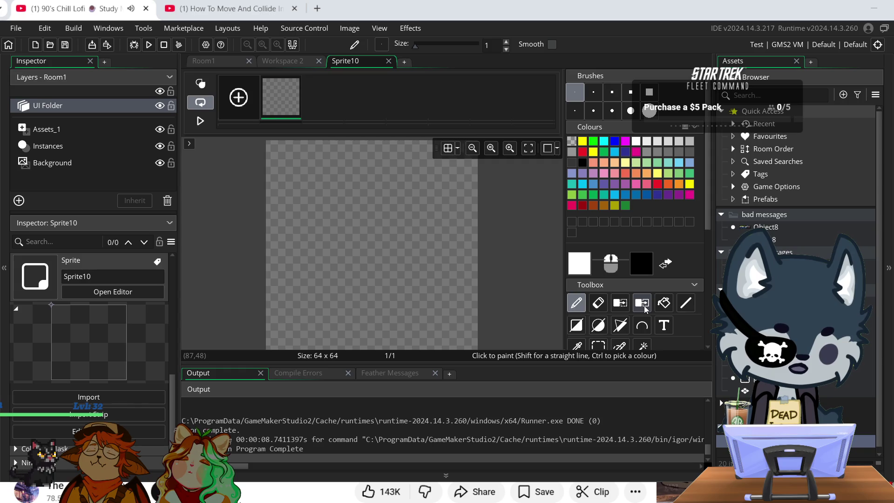
{"action": "scroll", "coordinate": [634, 314], "scroll_direction": "down", "scroll_amount": 1}
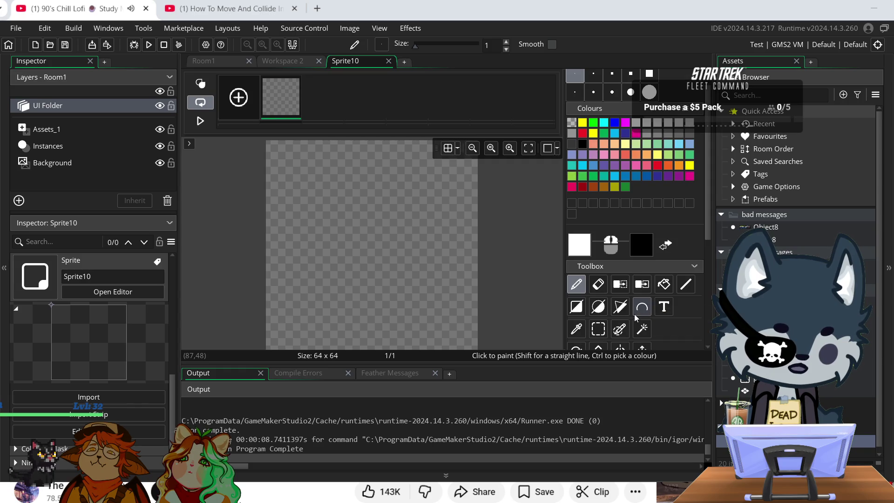
{"action": "left_click", "coordinate": [577, 307]}
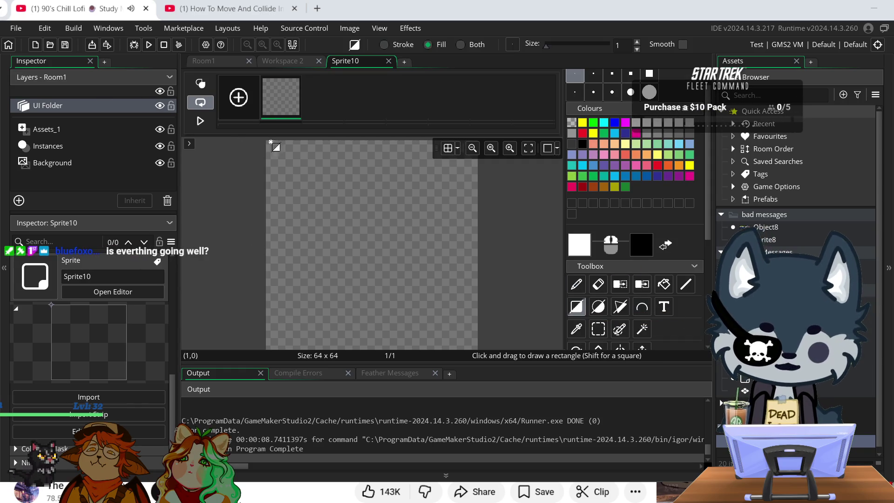
{"action": "mouse_move", "coordinate": [270, 142]}
{"action": "left_mouse_down"}
{"action": "mouse_move", "coordinate": [324, 241]}
{"action": "mouse_move", "coordinate": [480, 359]}
{"action": "left_mouse_up"}
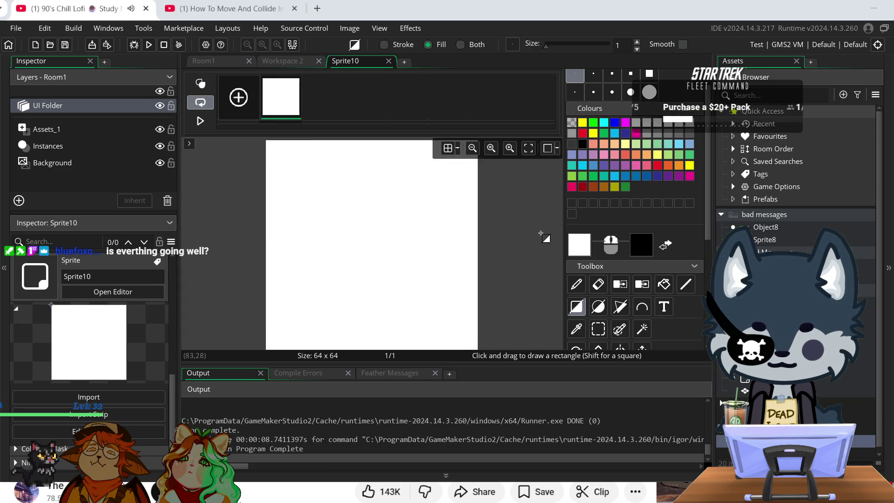
- Switch to cyan, draw a stroke, then flood-fill the whole 64 x 64 canvas cyan
{"action": "left_click", "coordinate": [576, 332]}
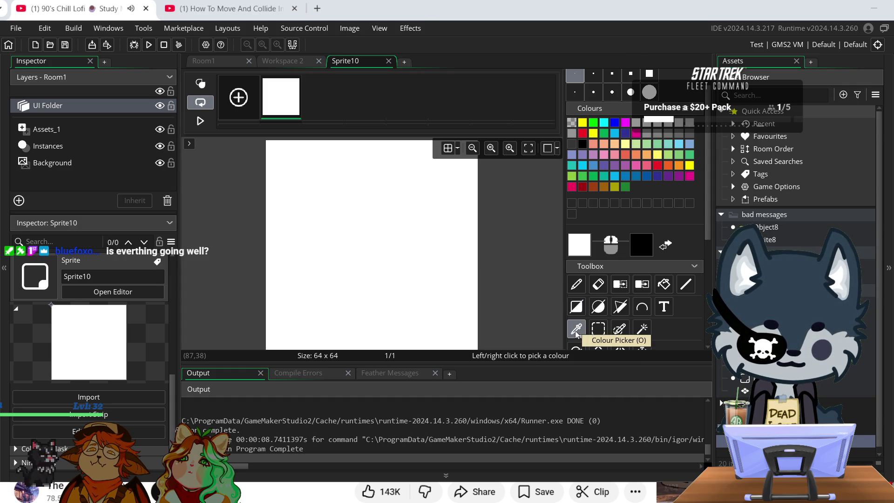
{"action": "left_click", "coordinate": [614, 164]}
{"action": "left_click", "coordinate": [449, 250]}
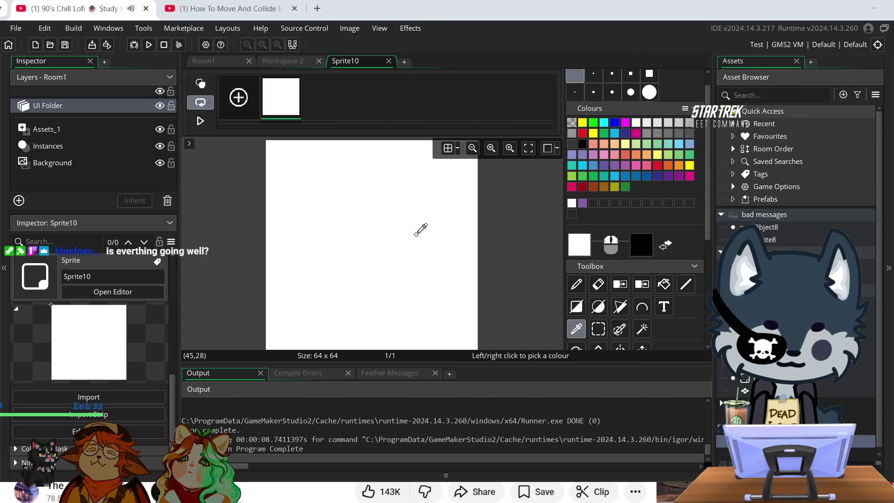
{"action": "left_click", "coordinate": [577, 285]}
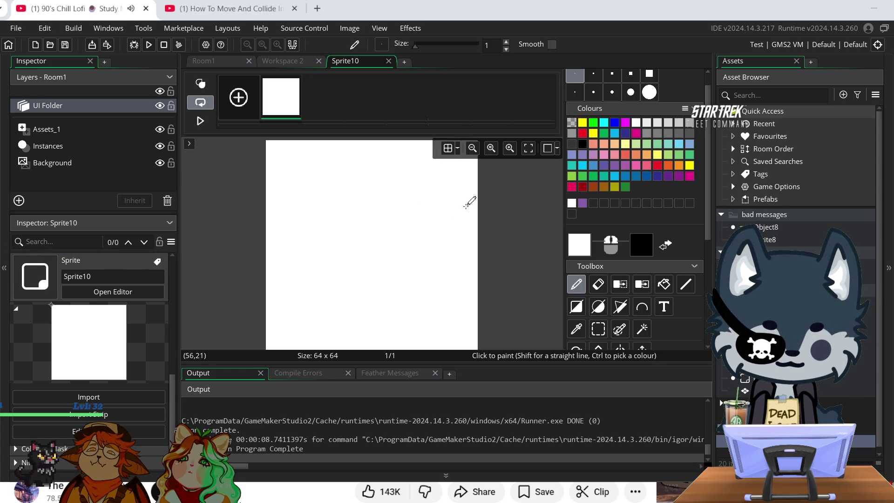
{"action": "left_click", "coordinate": [615, 133]}
{"action": "left_click_drag", "start_coordinate": [363, 217], "coordinate": [419, 193]}
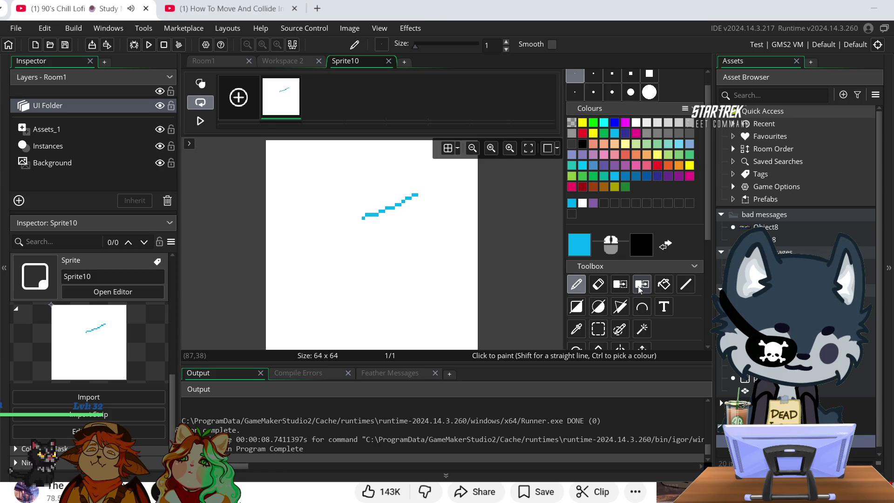
{"action": "left_click", "coordinate": [666, 286]}
{"action": "left_click", "coordinate": [357, 268]}
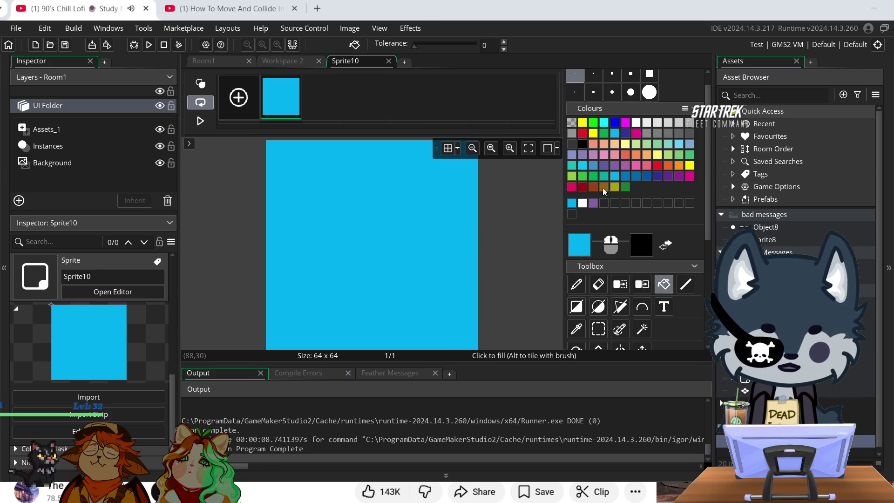
- Draw a yellow rough box outline with freehand 'Button' lettering above it
{"action": "left_click", "coordinate": [582, 123]}
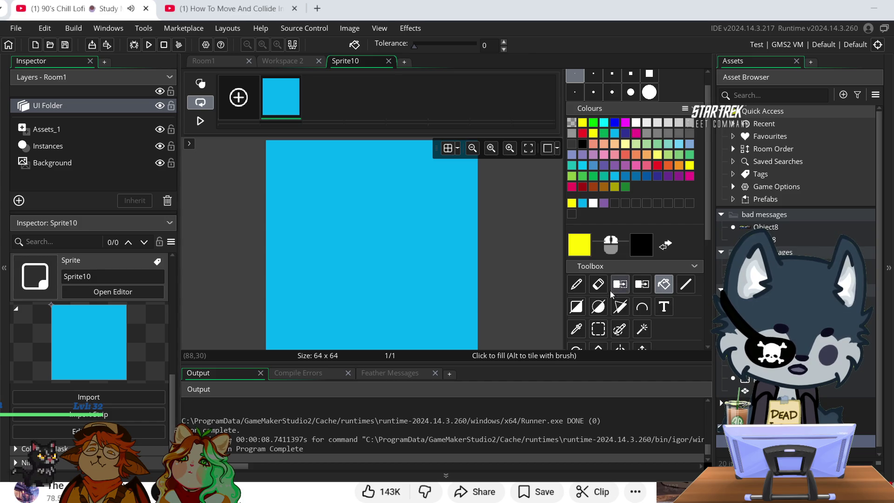
{"action": "left_click", "coordinate": [577, 284]}
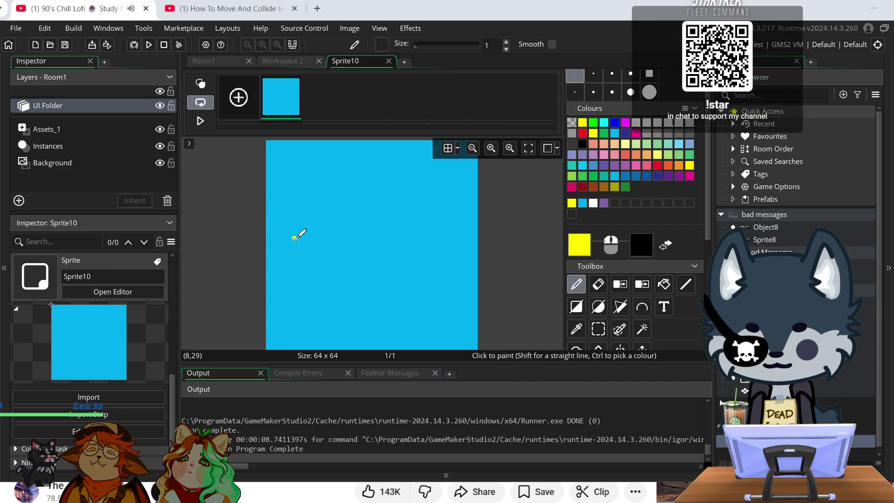
{"action": "mouse_move", "coordinate": [334, 264]}
{"action": "left_mouse_down"}
{"action": "mouse_move", "coordinate": [343, 223]}
{"action": "mouse_move", "coordinate": [418, 218]}
{"action": "mouse_move", "coordinate": [423, 276]}
{"action": "mouse_move", "coordinate": [333, 274]}
{"action": "left_mouse_up"}
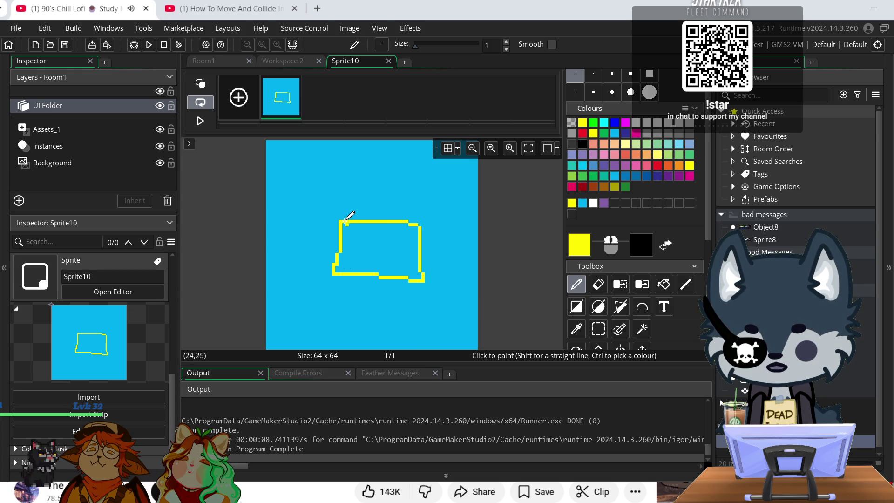
{"action": "mouse_move", "coordinate": [305, 191]}
{"action": "left_mouse_down"}
{"action": "mouse_move", "coordinate": [306, 200]}
{"action": "mouse_move", "coordinate": [305, 182]}
{"action": "mouse_move", "coordinate": [321, 186]}
{"action": "mouse_move", "coordinate": [350, 208]}
{"action": "left_mouse_up"}
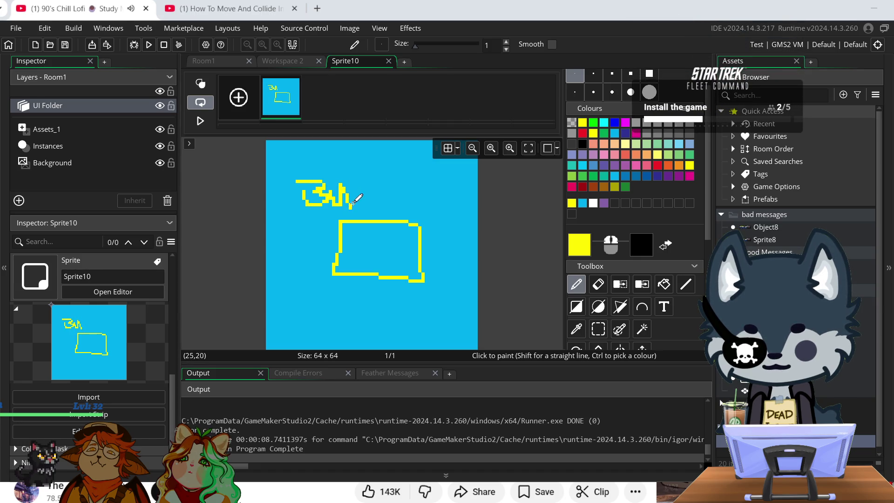
{"action": "mouse_move", "coordinate": [363, 171]}
{"action": "left_mouse_down"}
{"action": "mouse_move", "coordinate": [367, 209]}
{"action": "mouse_move", "coordinate": [380, 189]}
{"action": "mouse_move", "coordinate": [394, 219]}
{"action": "mouse_move", "coordinate": [410, 196]}
{"action": "mouse_move", "coordinate": [458, 189]}
{"action": "mouse_move", "coordinate": [467, 212]}
{"action": "left_mouse_up"}
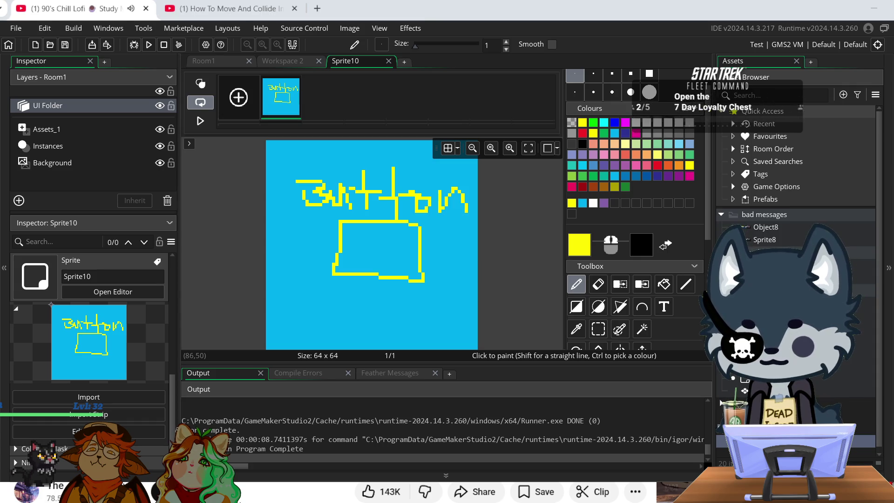
{"action": "right_click", "coordinate": [746, 204]}
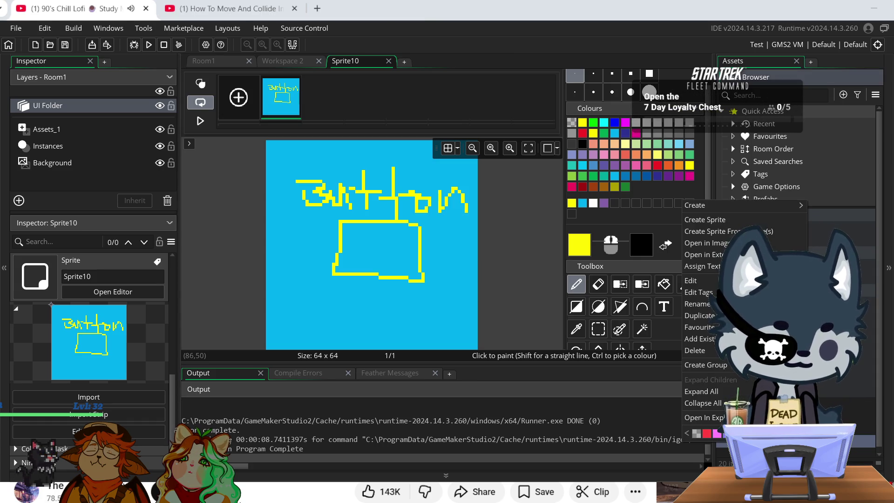
- Create a new object, assign Sprite10 as its sprite, and name it fix_button
{"action": "mouse_move", "coordinate": [733, 206]}
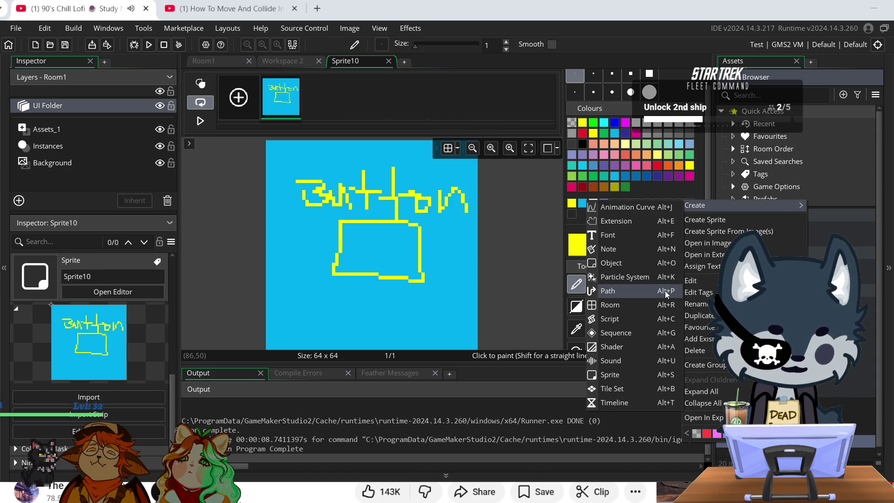
{"action": "left_click", "coordinate": [620, 264]}
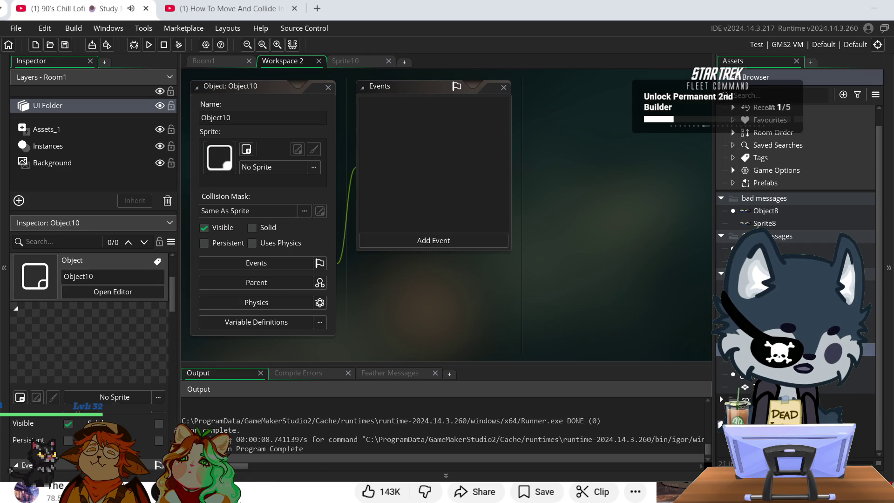
{"action": "left_click_drag", "start_coordinate": [754, 425], "coordinate": [755, 425]}
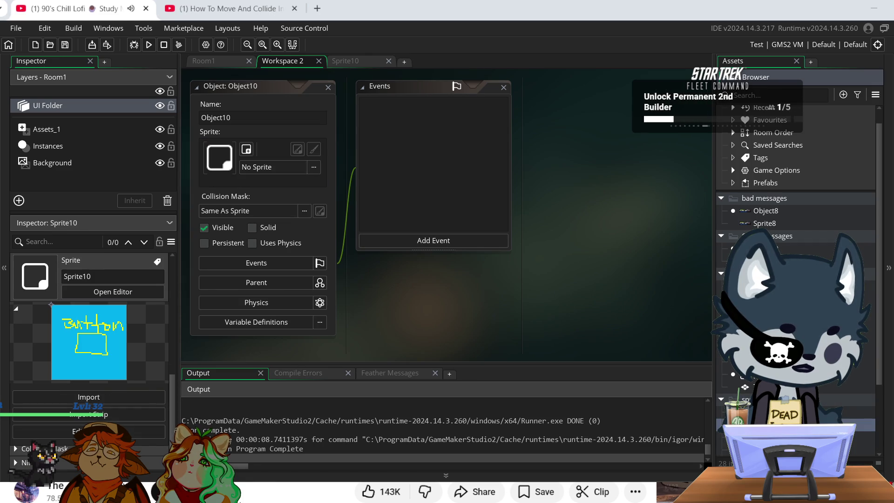
{"action": "scroll", "coordinate": [796, 209], "scroll_direction": "down", "scroll_amount": 1}
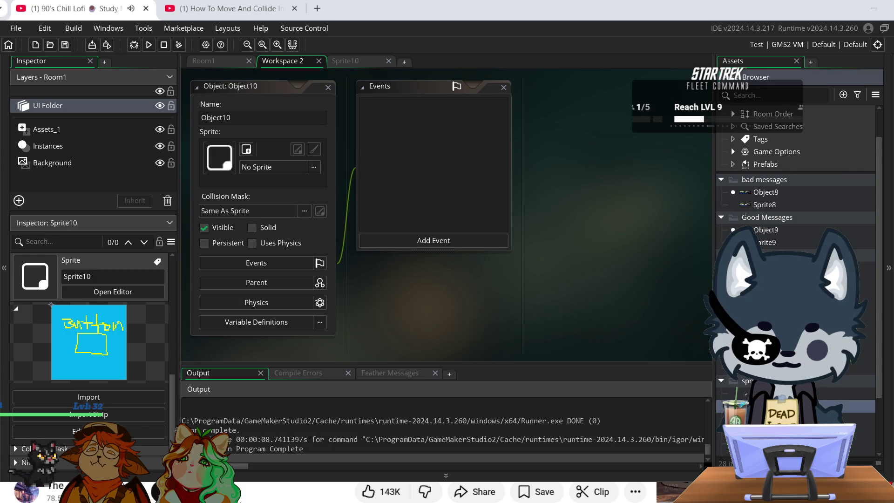
{"action": "mouse_move", "coordinate": [754, 406]}
{"action": "left_mouse_down"}
{"action": "mouse_move", "coordinate": [367, 194]}
{"action": "mouse_move", "coordinate": [279, 175]}
{"action": "left_mouse_up"}
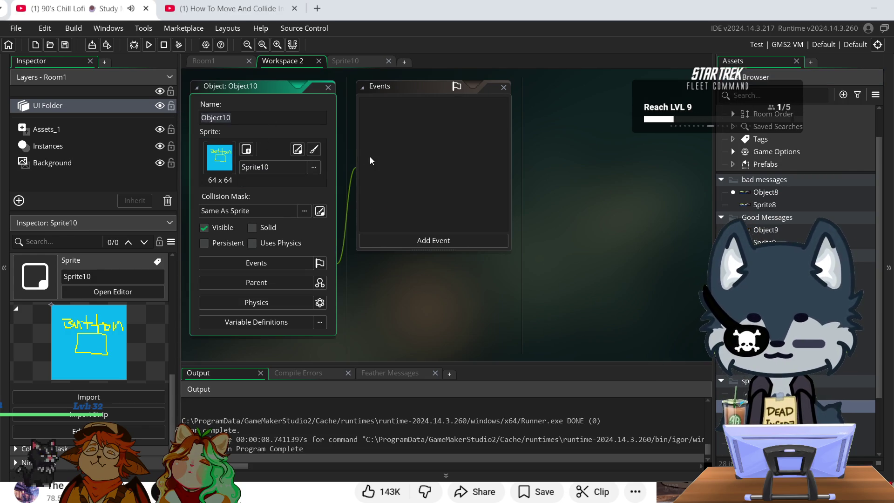
{"action": "type", "text": "fix_button"}
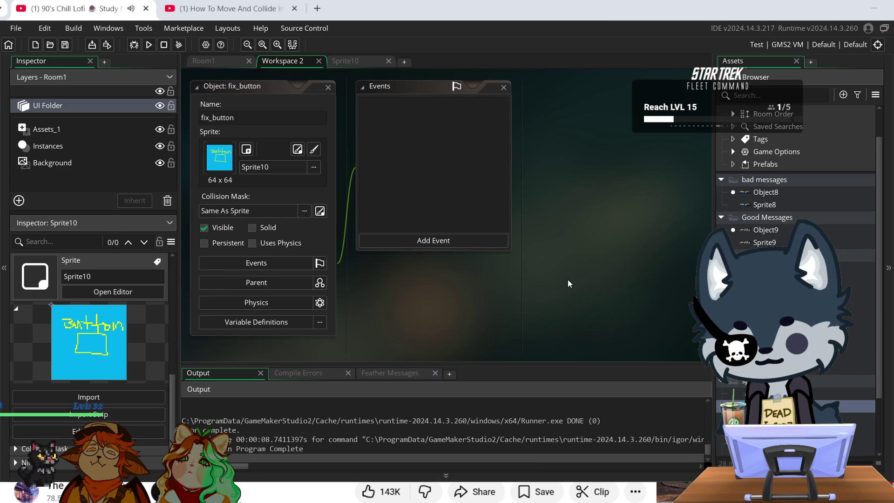
- Add a Create event to fix_button, choosing GML Visual as the scripting preference
{"action": "left_click", "coordinate": [405, 246]}
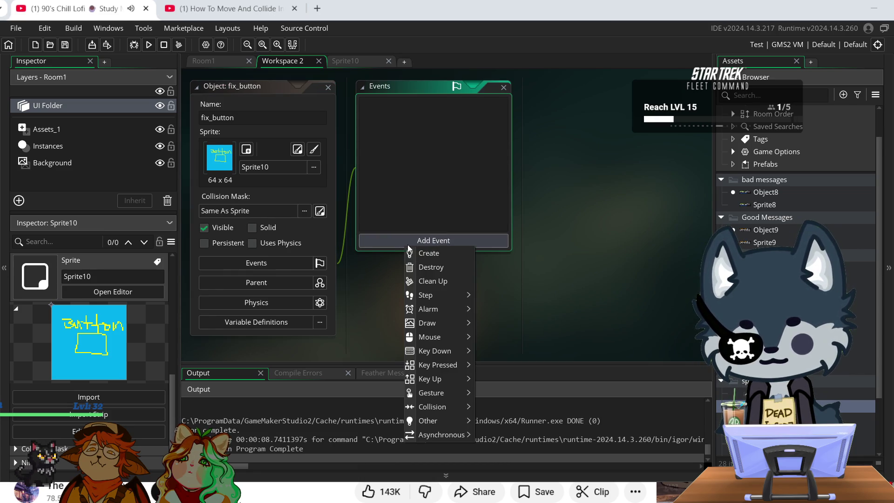
{"action": "left_click", "coordinate": [429, 257]}
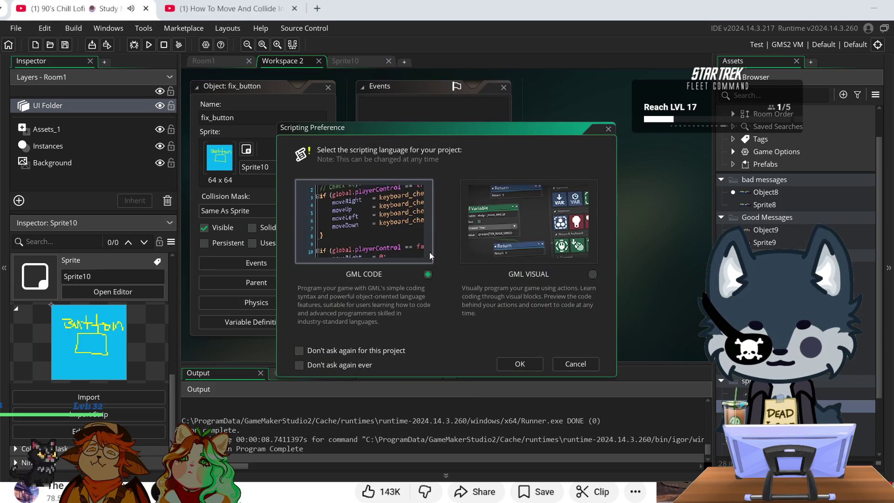
{"action": "left_click", "coordinate": [559, 252]}
{"action": "left_click", "coordinate": [520, 364]}
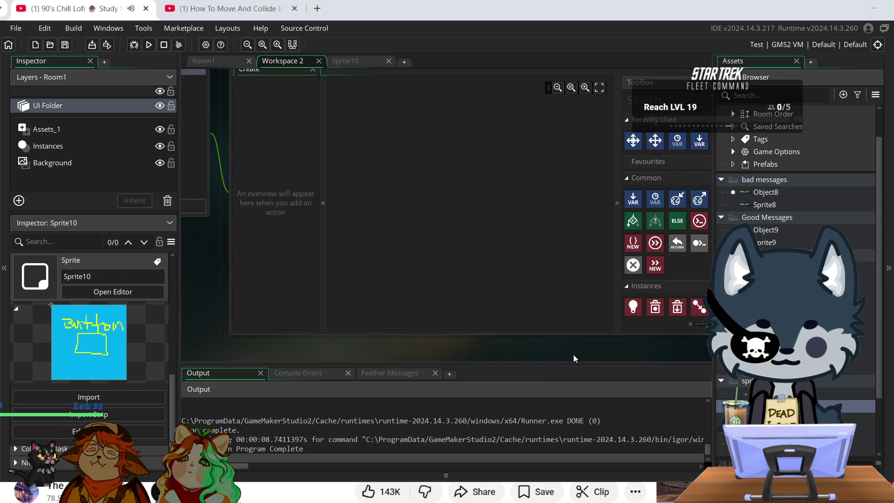
- Drop a fix_button instance into Room1's fake OBS fix menu panel, then close the Sprite10 editor
{"action": "left_click", "coordinate": [208, 60]}
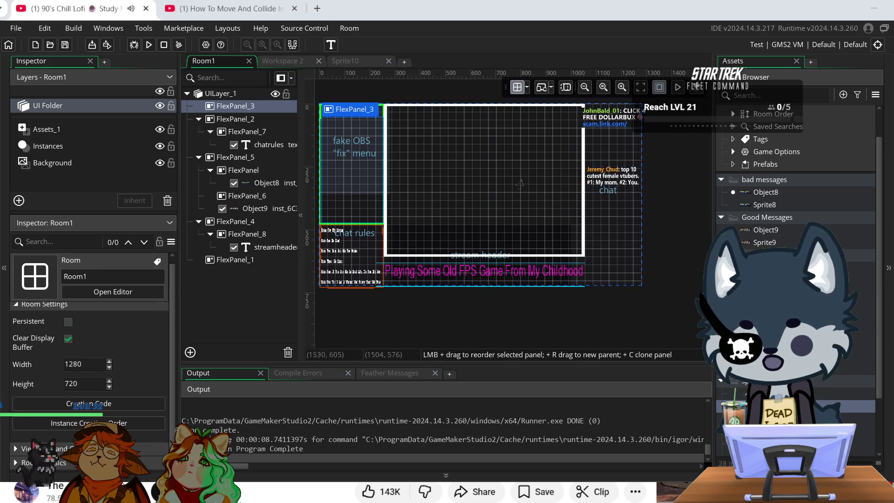
{"action": "left_click", "coordinate": [779, 269]}
{"action": "mouse_move", "coordinate": [779, 269]}
{"action": "left_mouse_down"}
{"action": "mouse_move", "coordinate": [352, 219]}
{"action": "mouse_move", "coordinate": [353, 170]}
{"action": "left_mouse_up"}
{"action": "left_click", "coordinate": [278, 133]}
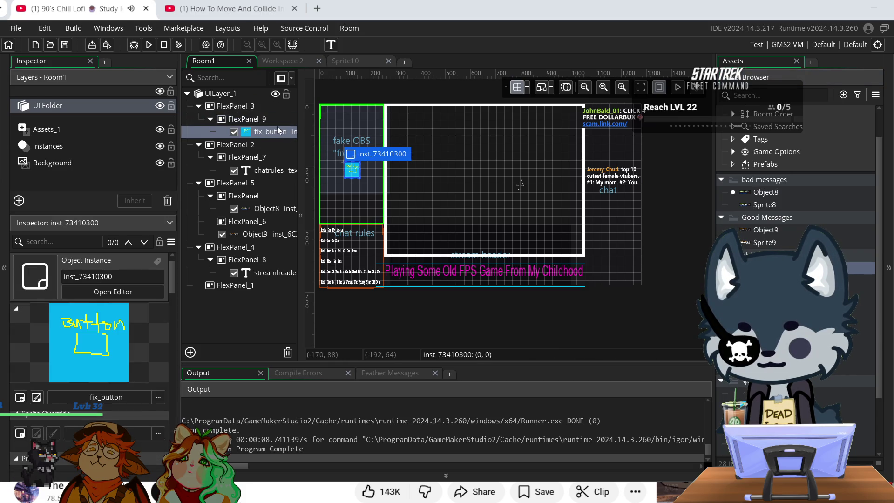
{"action": "left_click", "coordinate": [353, 62]}
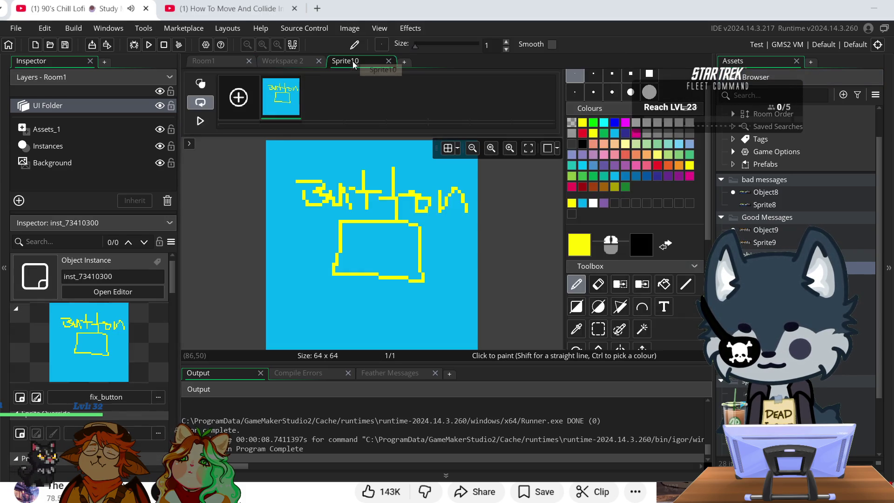
{"action": "left_click", "coordinate": [389, 61]}
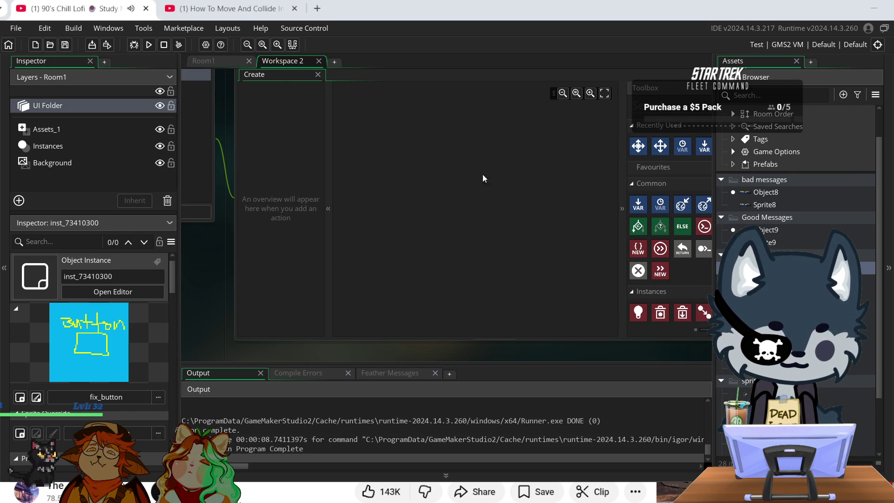
- Add a Create Instance action to the Create event that spawns fix_button at 0, 0
{"action": "mouse_move", "coordinate": [217, 299]}
{"action": "left_mouse_down"}
{"action": "mouse_move", "coordinate": [185, 295]}
{"action": "mouse_move", "coordinate": [144, 305]}
{"action": "left_mouse_up"}
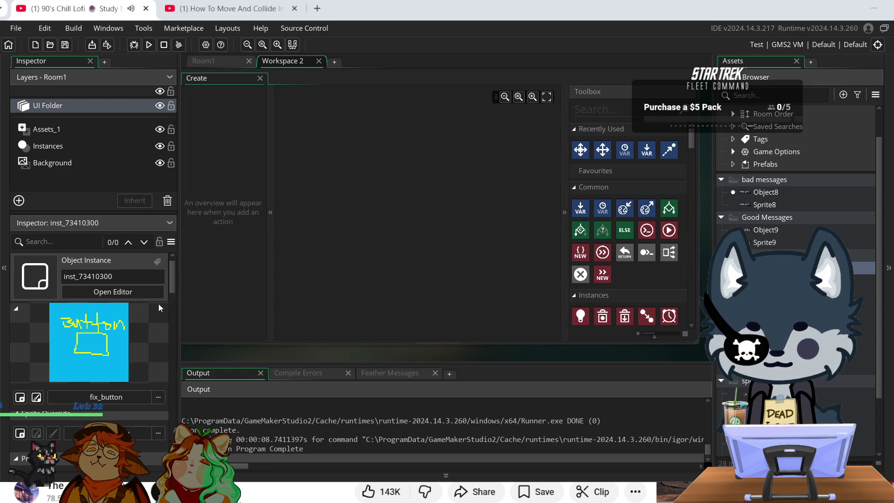
{"action": "left_click_drag", "start_coordinate": [581, 318], "coordinate": [361, 177]}
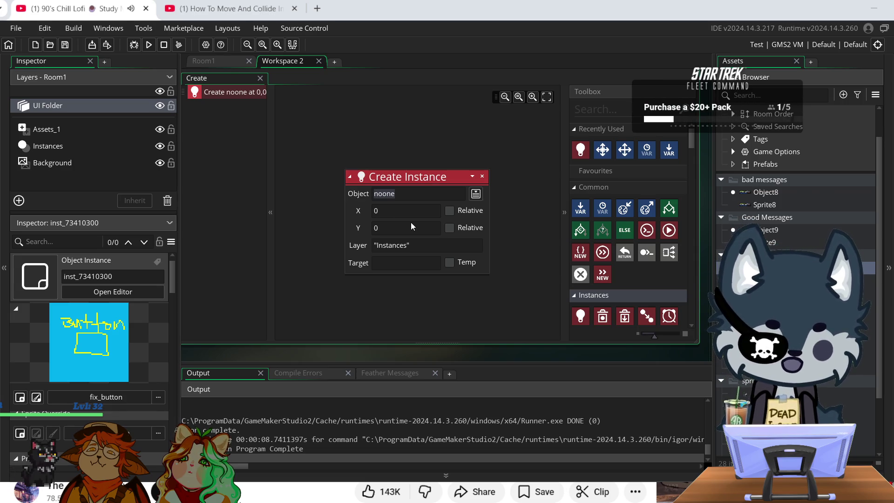
{"action": "type", "text": "fix"}
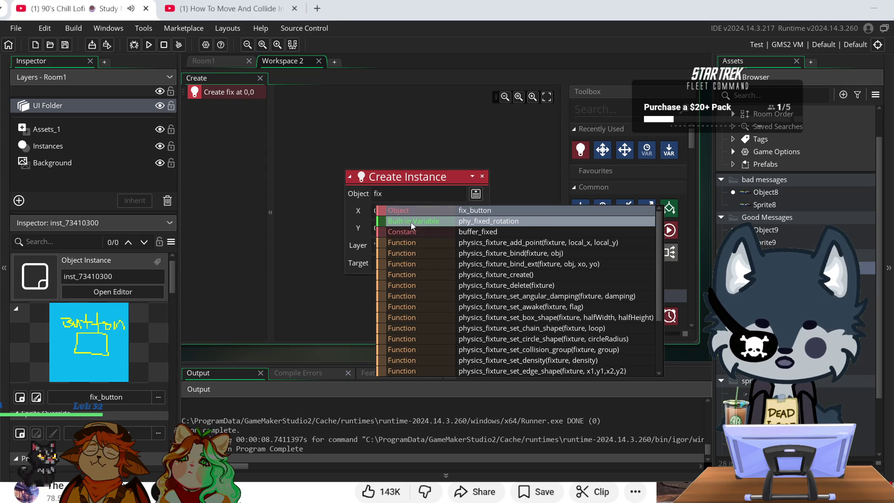
{"action": "left_click", "coordinate": [461, 211]}
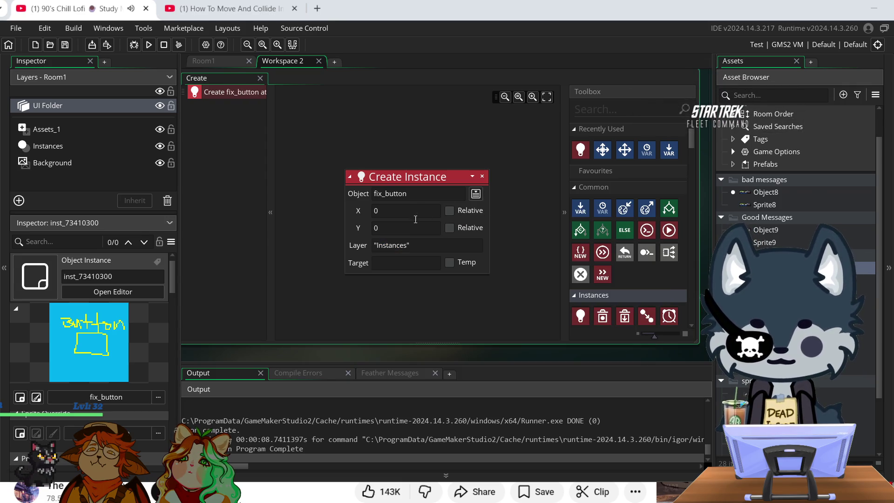
{"action": "left_click", "coordinate": [402, 269]}
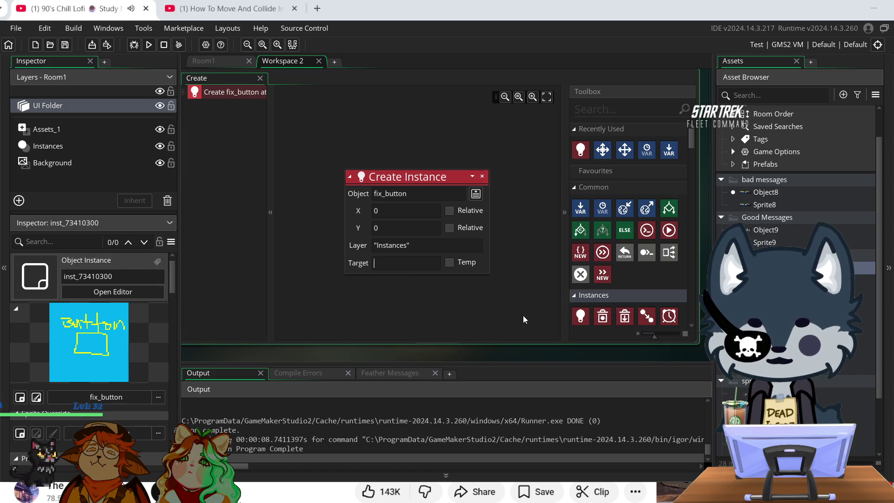
- Insert keyboard_key_press() into the Create Instance action's Target field
{"action": "type", "text": "pre"}
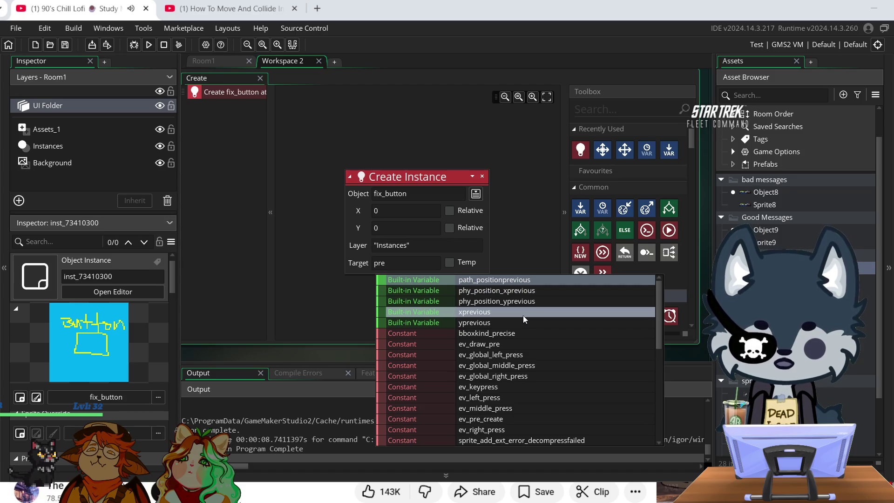
{"action": "type", "text": "s"}
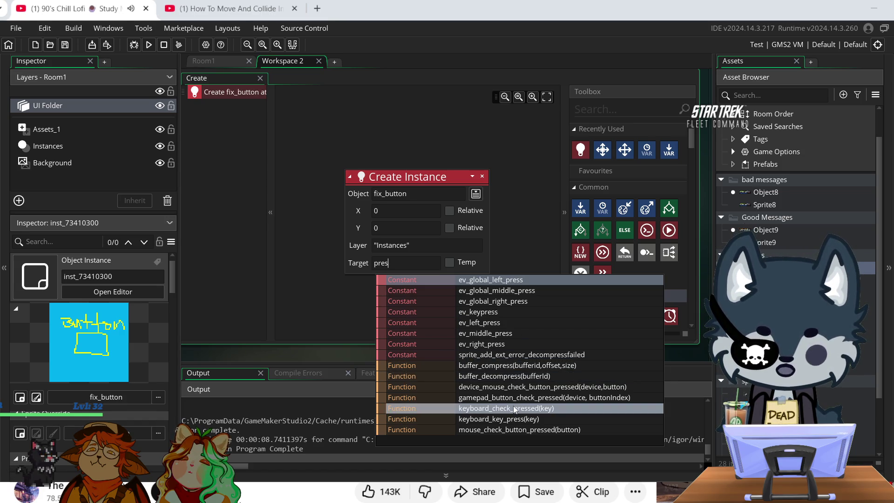
{"action": "left_click", "coordinate": [531, 422]}
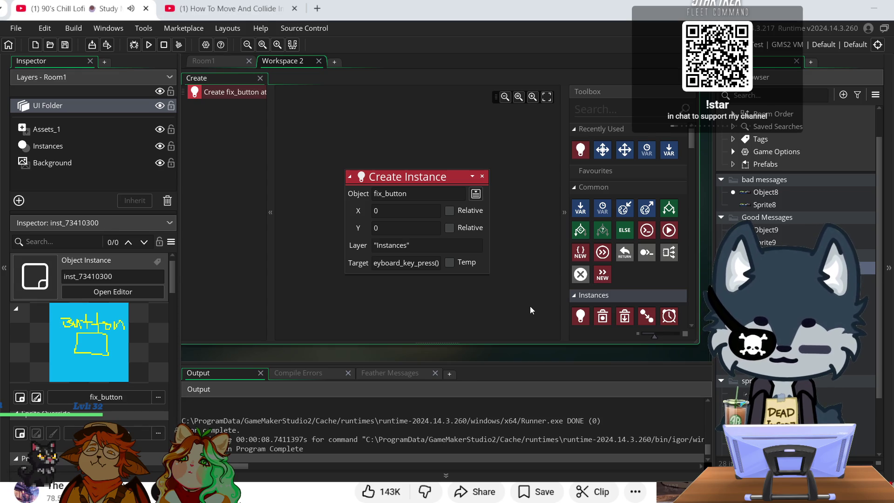
{"action": "type", "text": "f"}
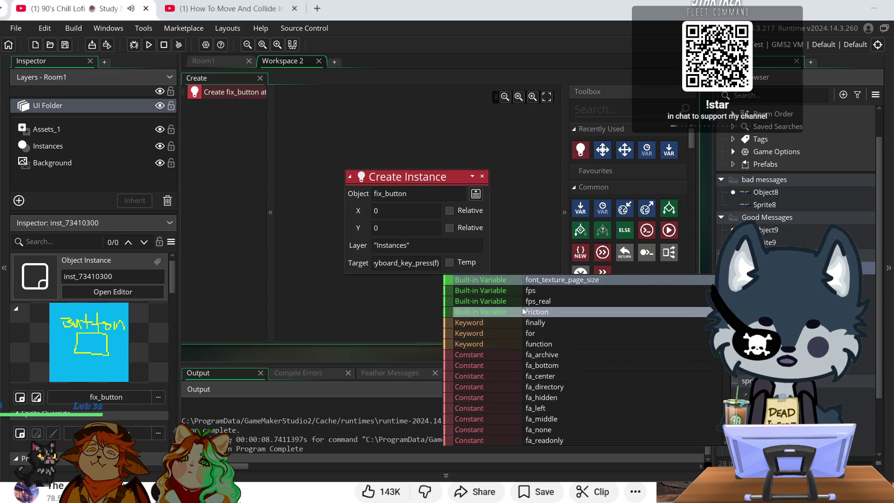
{"action": "key", "text": "Escape"}
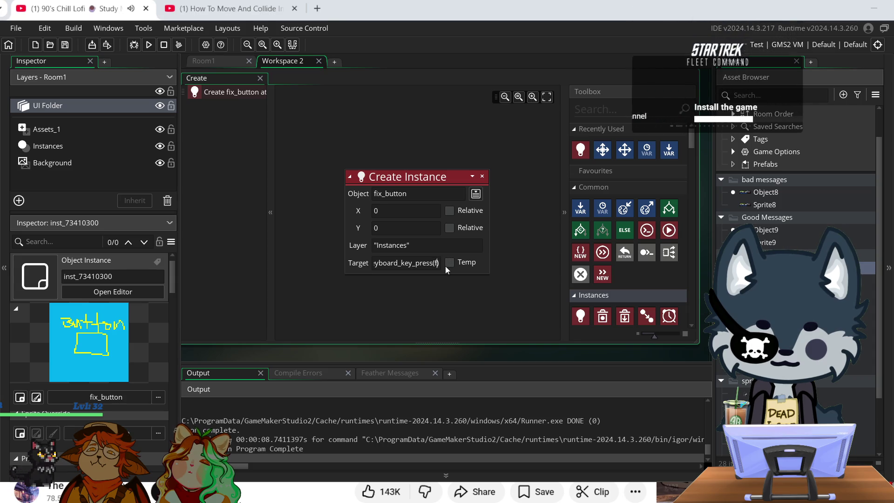
{"action": "key", "text": "BackSpace"}
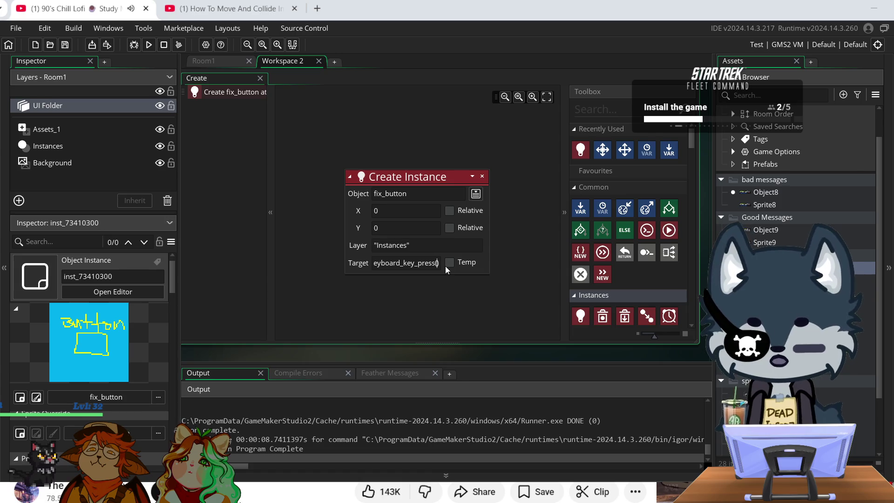
- Try different arguments for keyboard_key_press(): key, f, k and v
{"action": "type", "text": "key"}
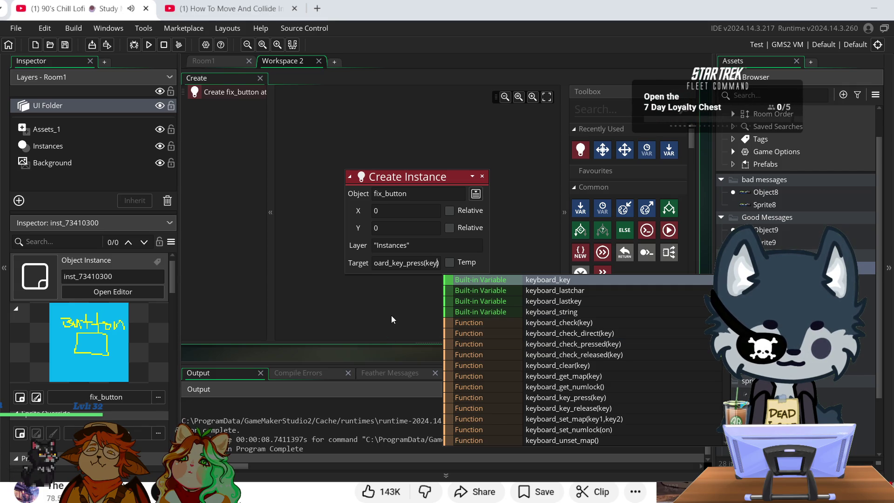
{"action": "key", "text": "BackSpace"}
{"action": "key", "text": "BackSpace"}
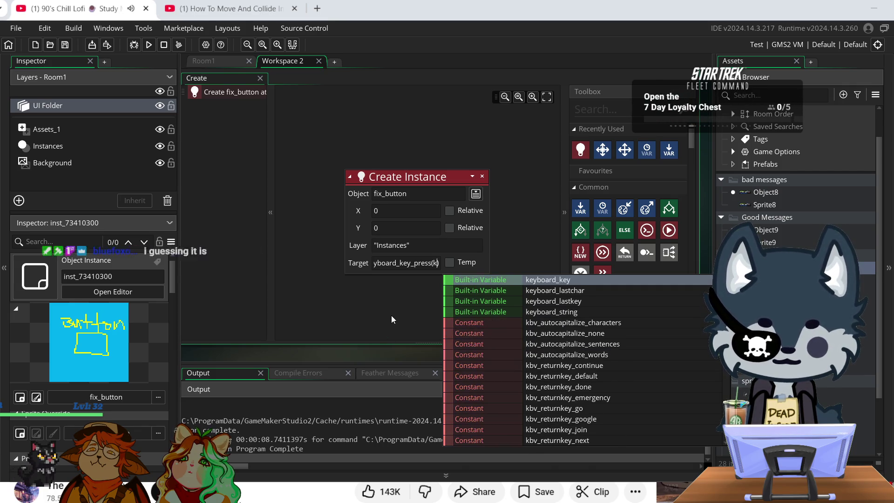
{"action": "key", "text": "BackSpace"}
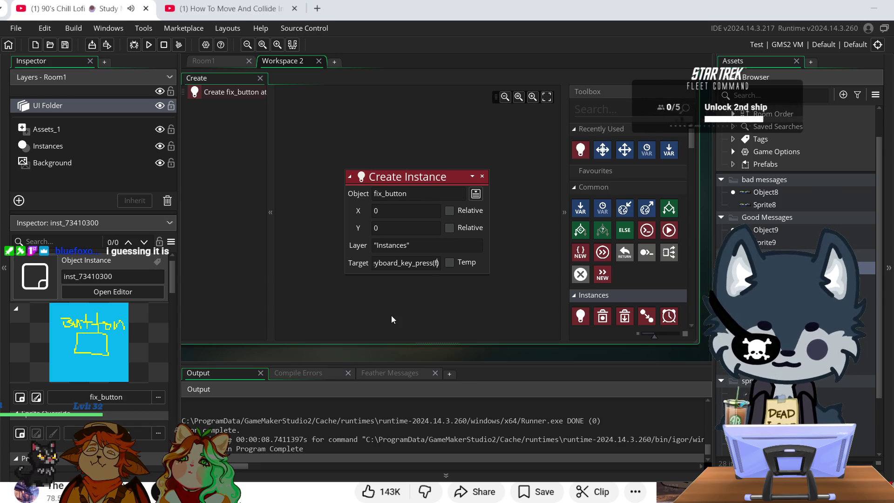
{"action": "type", "text": "f"}
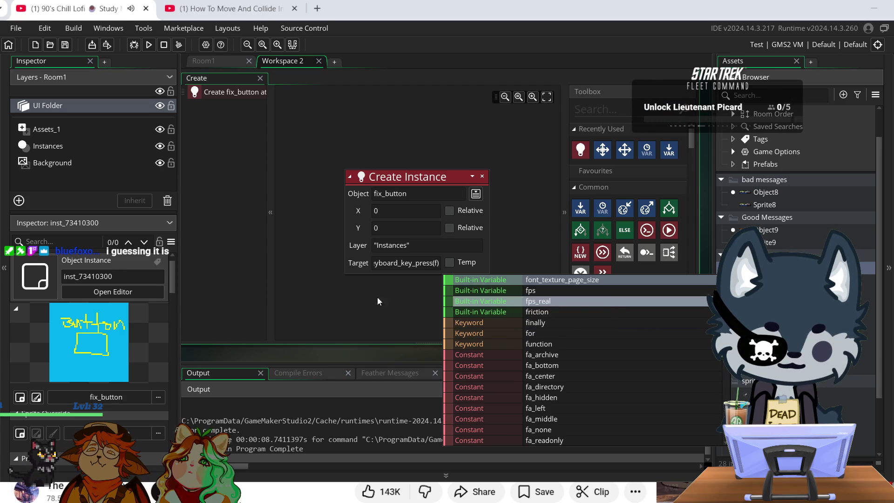
{"action": "key", "text": "BackSpace"}
{"action": "type", "text": "k"}
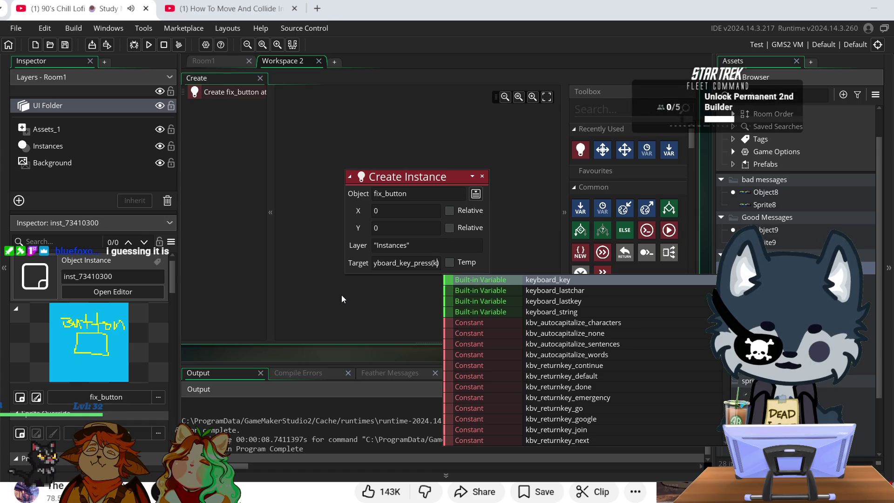
{"action": "key", "text": "BackSpace"}
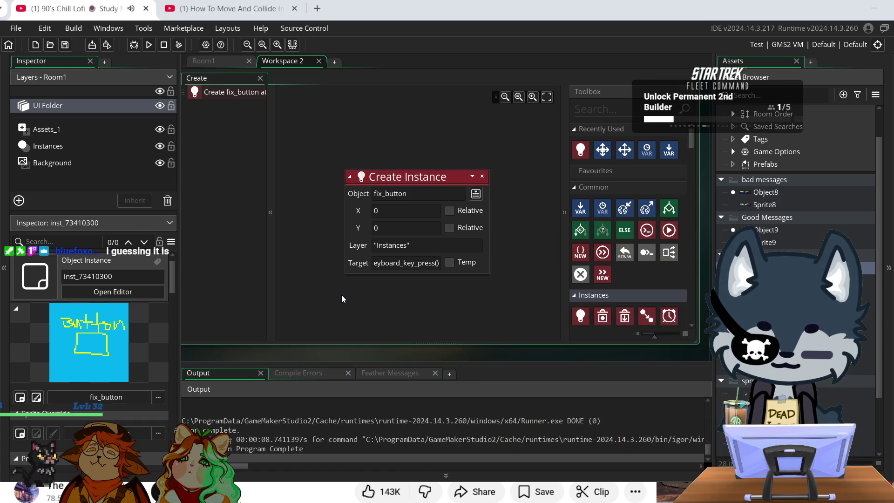
{"action": "type", "text": "vj"}
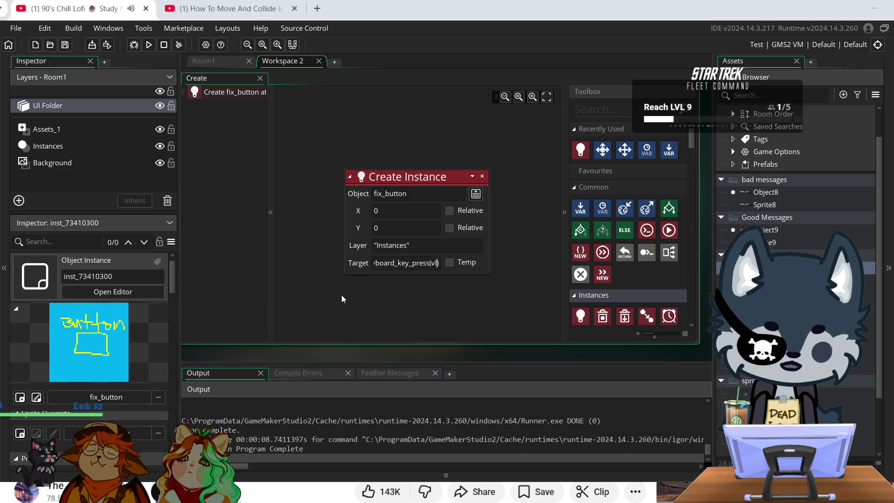
{"action": "key", "text": "BackSpace"}
{"action": "key", "text": "BackSpace"}
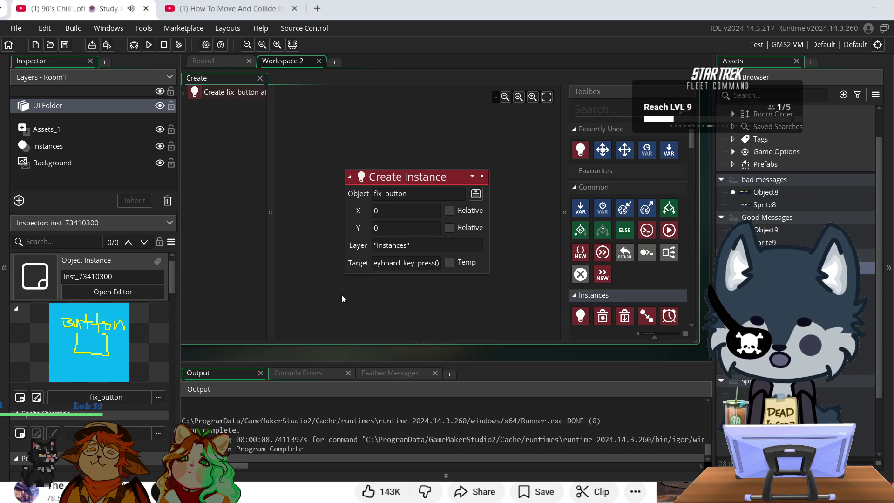
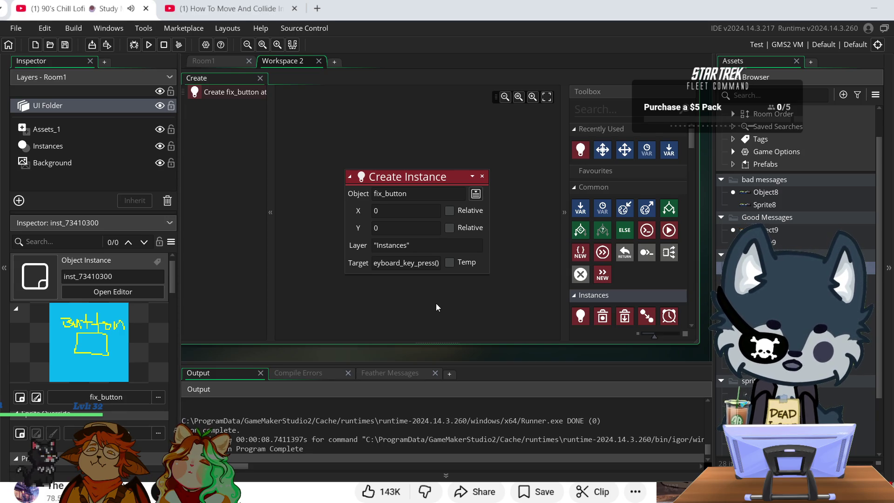
- Replace the Create Instance action's target with ev_keypress from the autocomplete list
{"action": "type", "text": "key"}
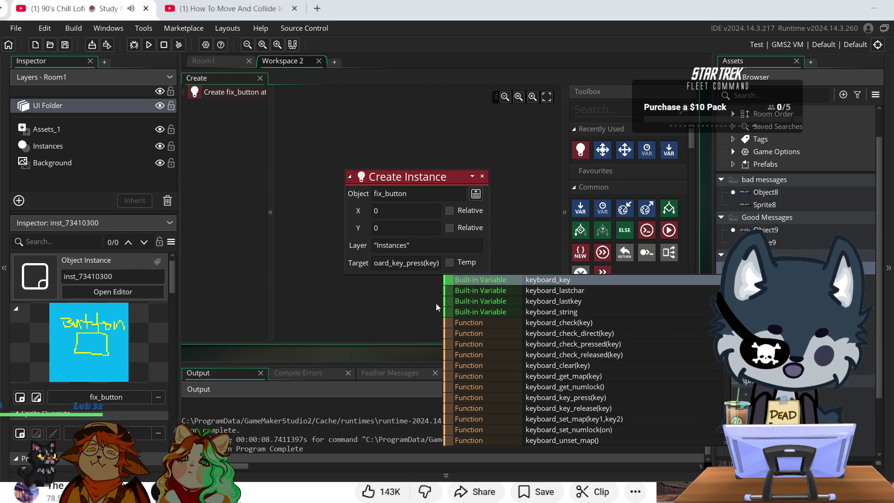
{"action": "scroll", "coordinate": [663, 390], "scroll_direction": "down", "scroll_amount": 5}
{"action": "scroll", "coordinate": [663, 389], "scroll_direction": "down", "scroll_amount": 1}
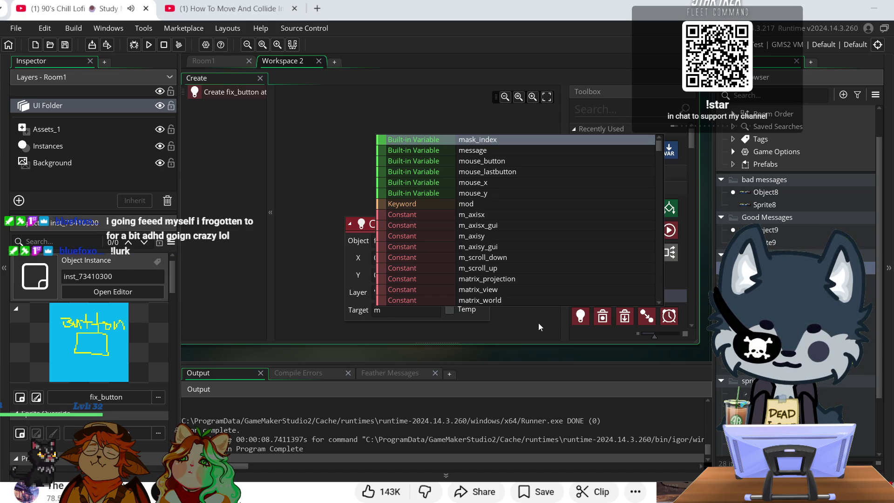
{"action": "key", "text": "BackSpace"}
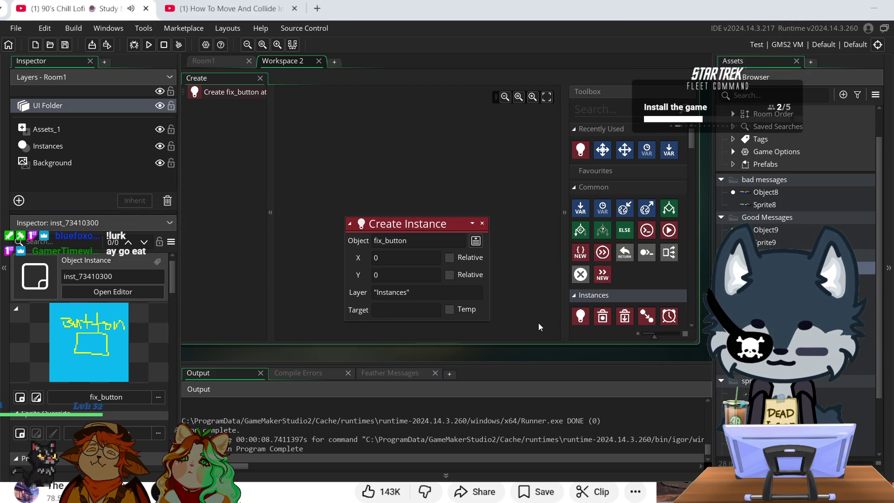
{"action": "type", "text": "press"}
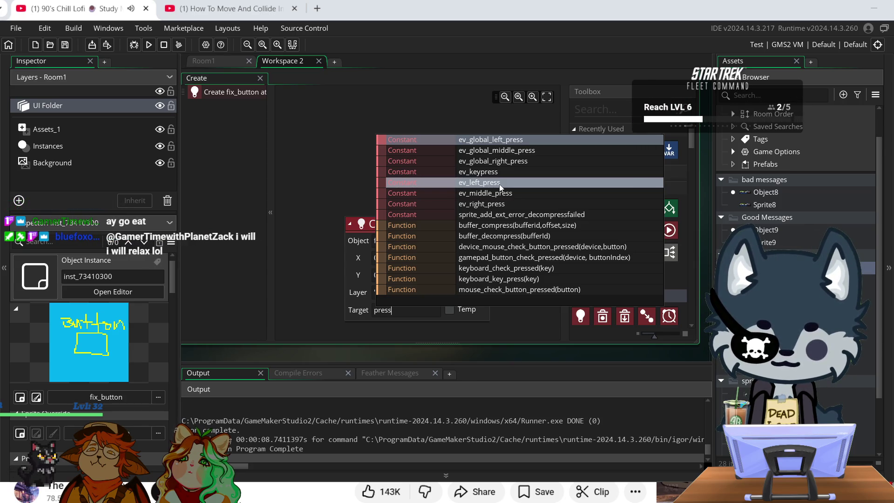
{"action": "left_click", "coordinate": [498, 172]}
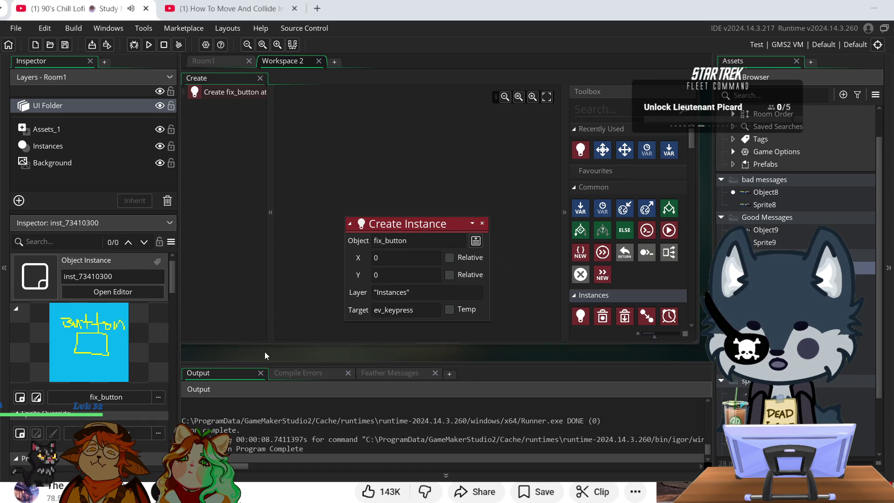
{"action": "left_click_drag", "start_coordinate": [264, 351], "coordinate": [431, 355]}
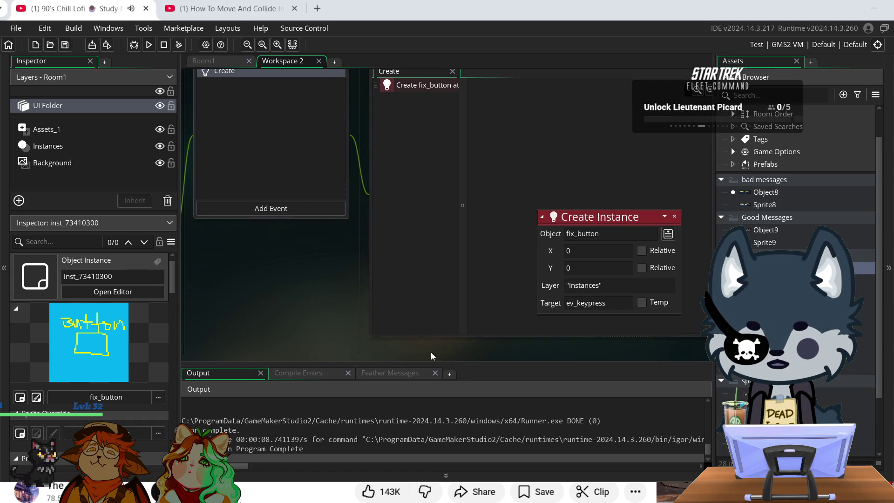
- Add a Step event to fix_button using GML Visual scripting
{"action": "left_click", "coordinate": [283, 211]}
{"action": "mouse_move", "coordinate": [314, 269]}
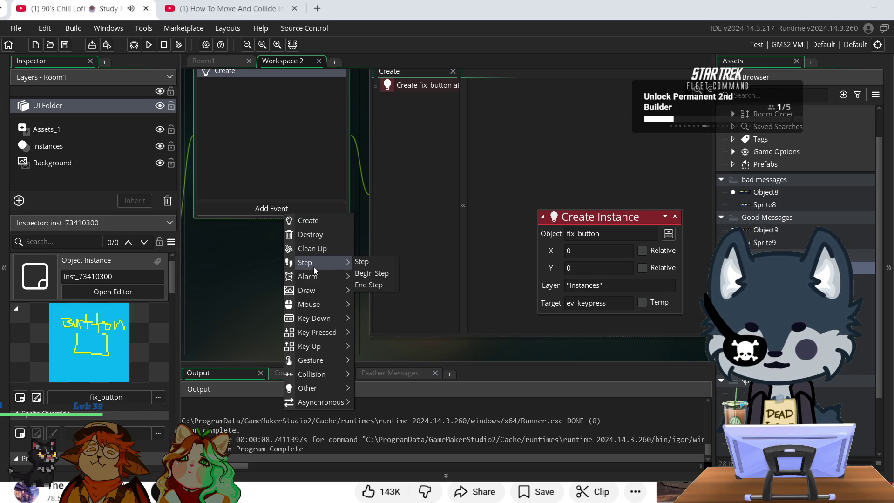
{"action": "left_click", "coordinate": [366, 263]}
{"action": "left_click", "coordinate": [548, 203]}
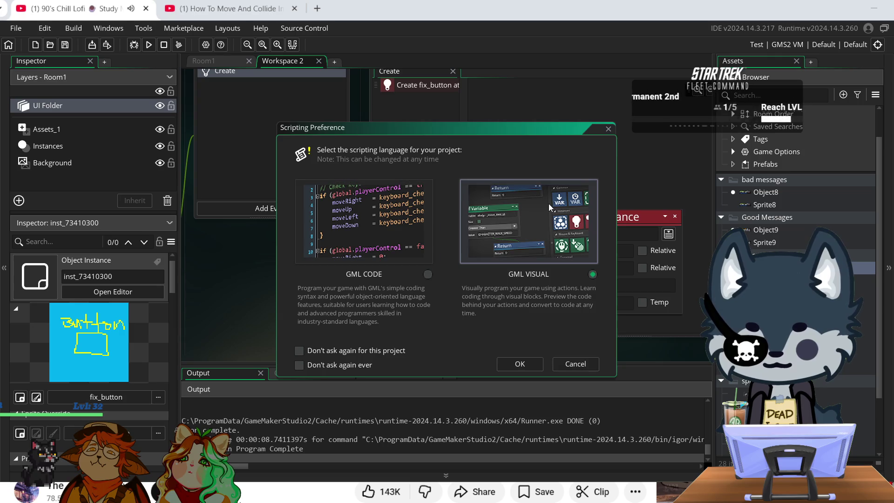
{"action": "left_click", "coordinate": [532, 369]}
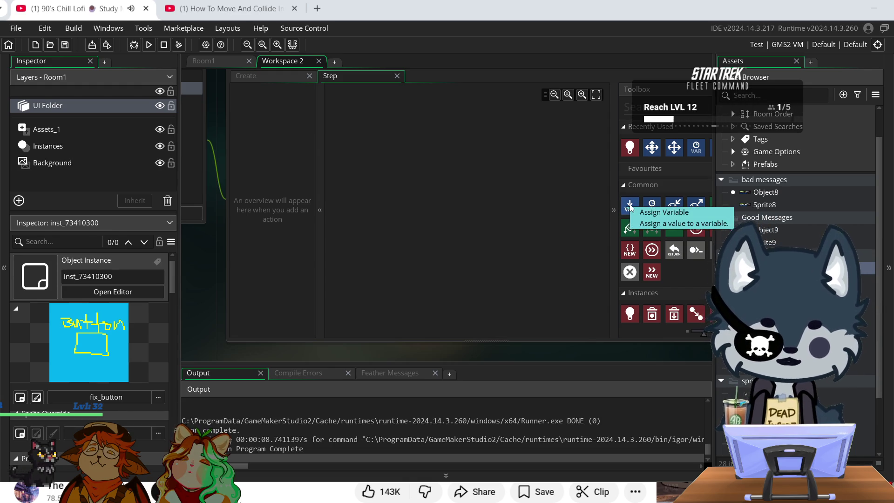
- Add an Assign Variable setting keyboard_check_pressed(f) to 1, then build and run the game
{"action": "mouse_move", "coordinate": [630, 208]}
{"action": "left_mouse_down"}
{"action": "mouse_move", "coordinate": [468, 155]}
{"action": "mouse_move", "coordinate": [389, 161]}
{"action": "left_mouse_up"}
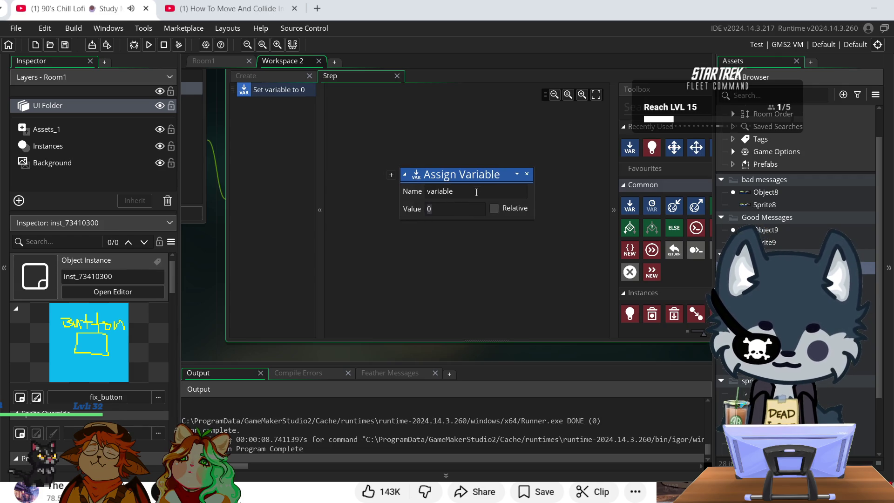
{"action": "left_click", "coordinate": [476, 192]}
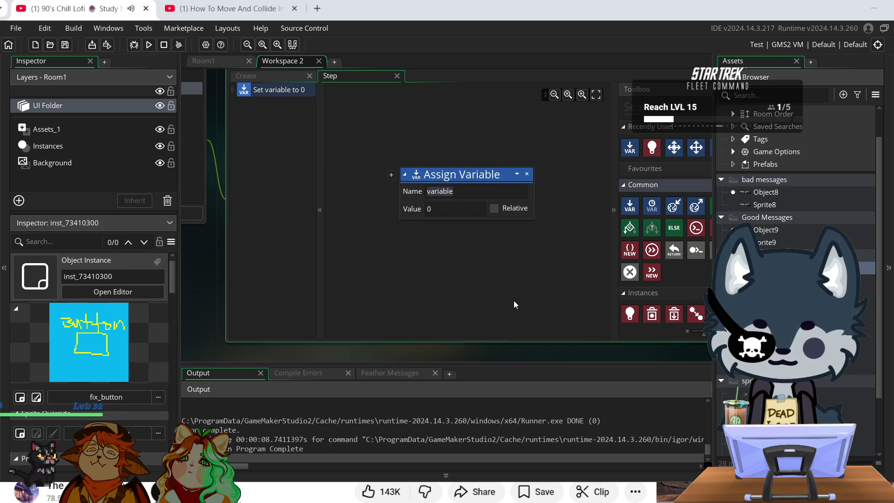
{"action": "type", "text": "k"}
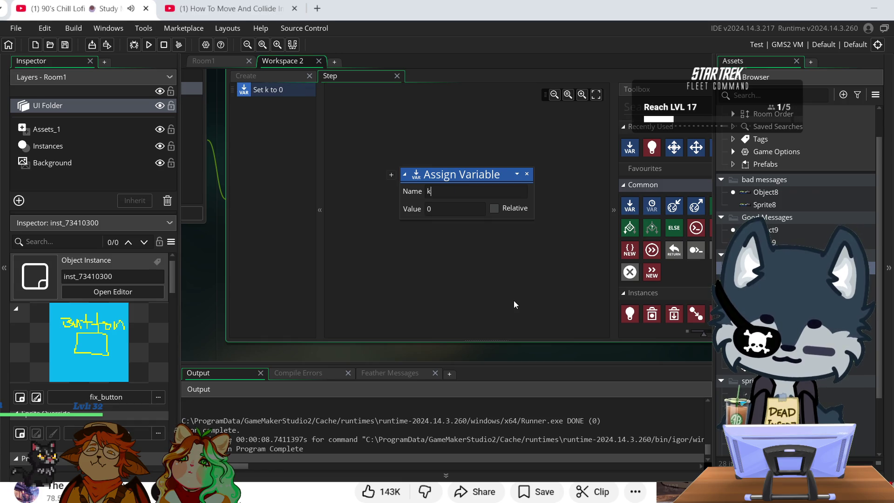
{"action": "type", "text": "eybo"}
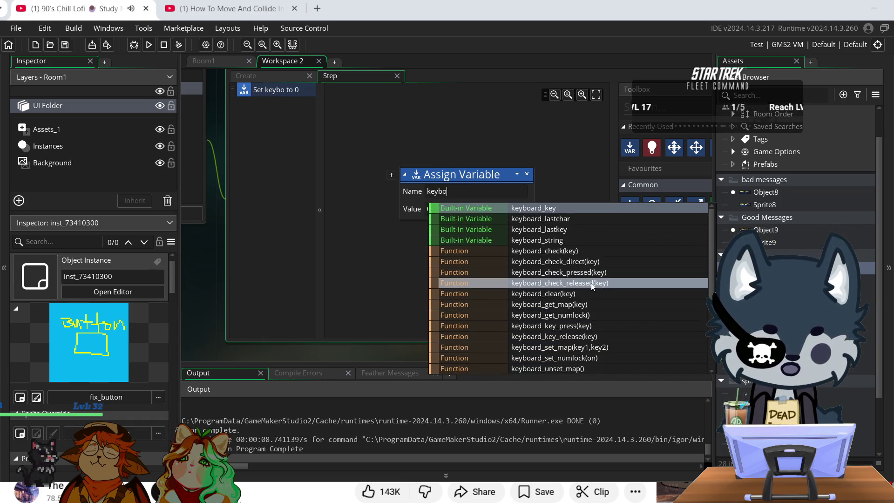
{"action": "left_click", "coordinate": [578, 273]}
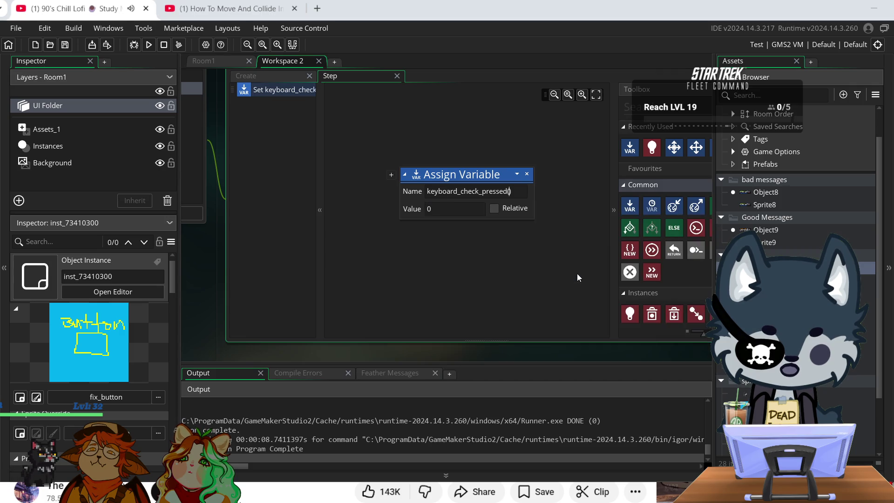
{"action": "type", "text": "f"}
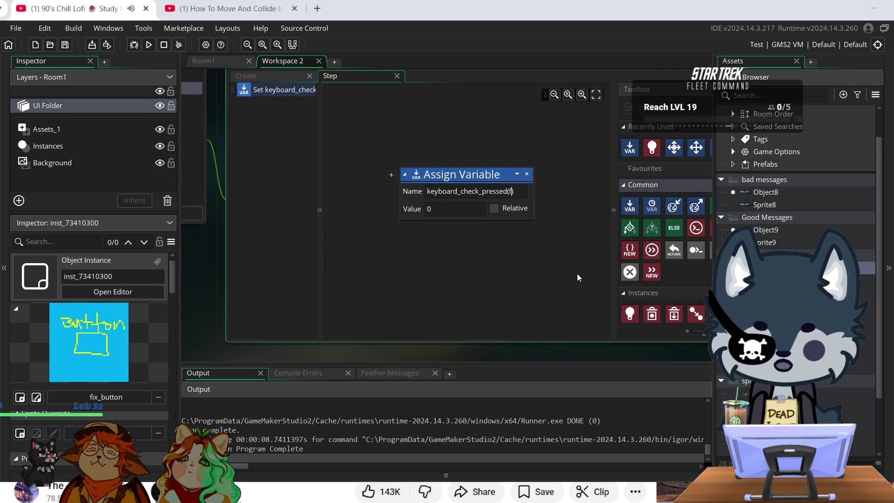
{"action": "left_click", "coordinate": [359, 265]}
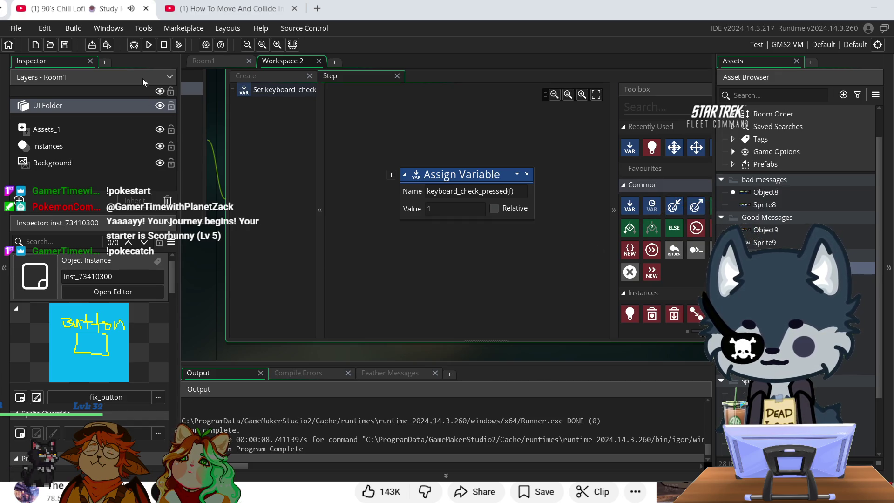
{"action": "left_click", "coordinate": [149, 45]}
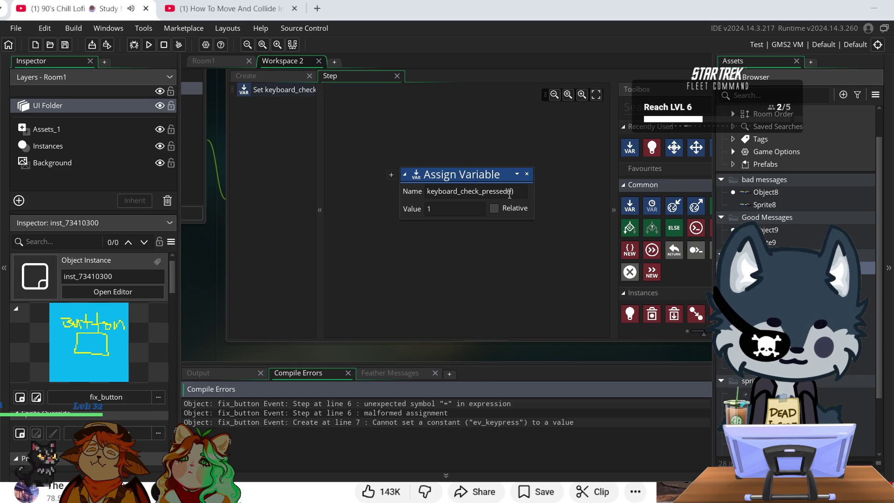
- Delete the Assign Variable action from fix_button's Step event and rebuild the game
{"action": "left_click", "coordinate": [510, 193]}
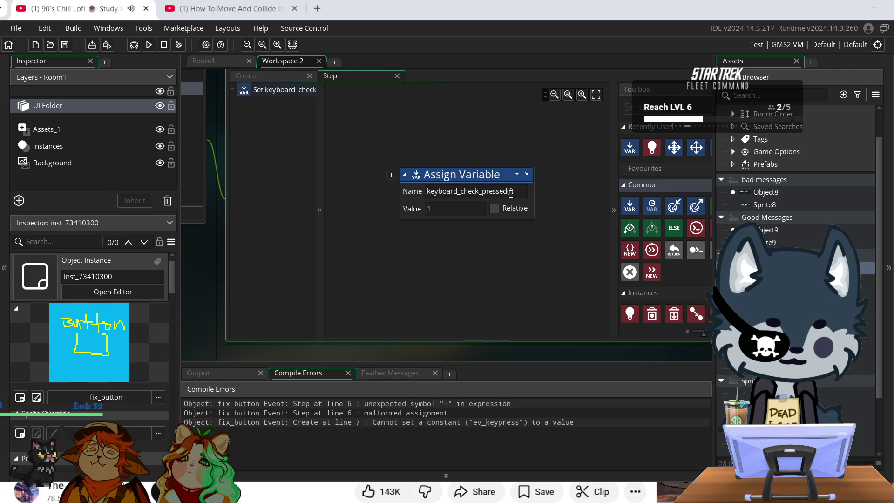
{"action": "left_click", "coordinate": [529, 174]}
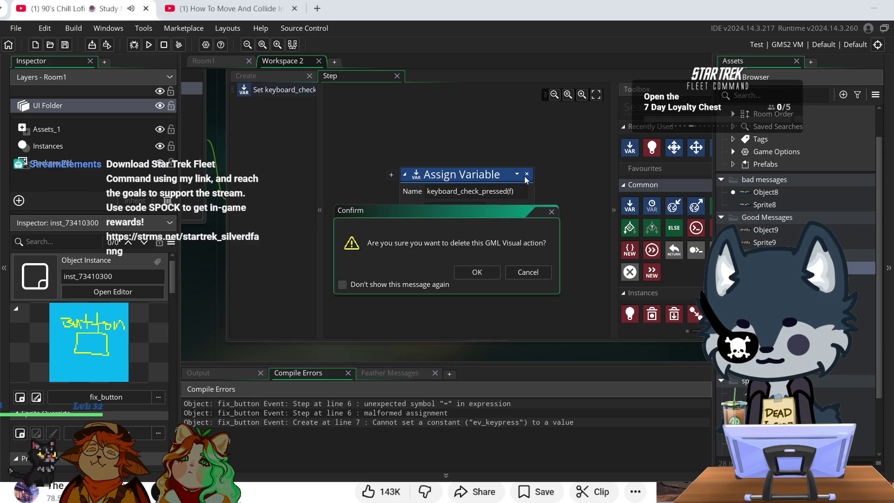
{"action": "left_click", "coordinate": [478, 272]}
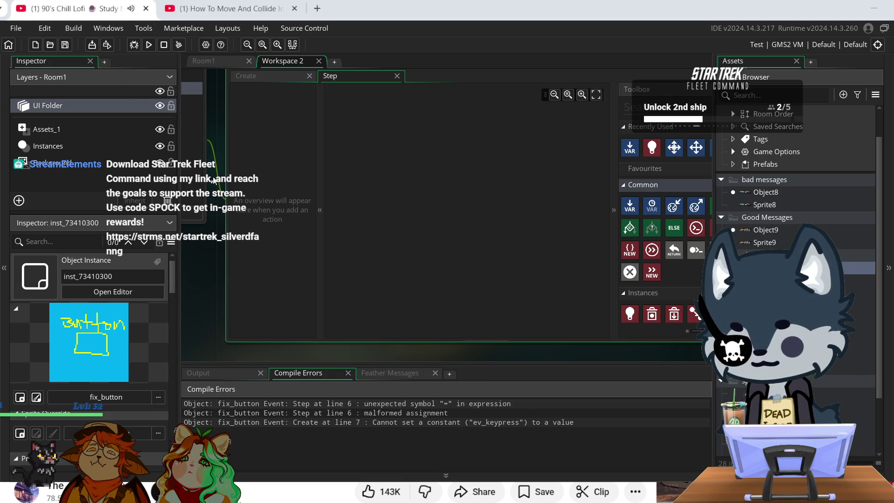
{"action": "left_click", "coordinate": [150, 45]}
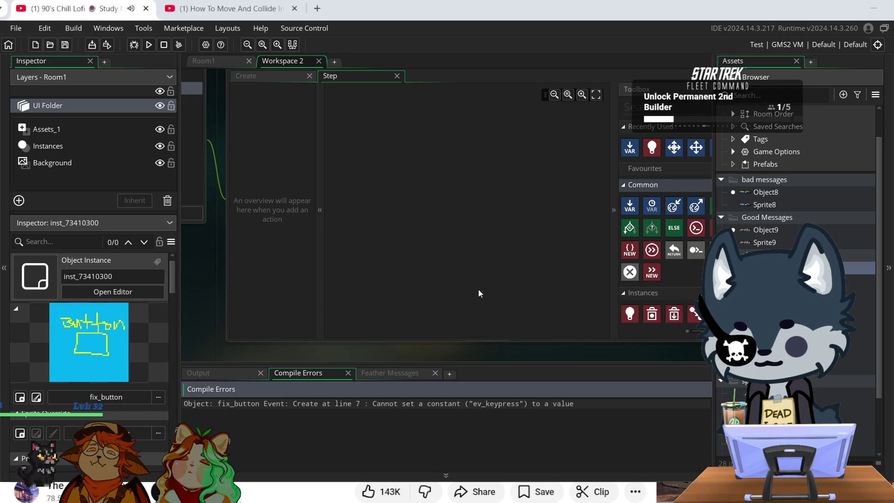
- Close the object workspace, view the fix_button instance's properties in Room1, then start Workspace 1
{"action": "left_click_drag", "start_coordinate": [209, 264], "coordinate": [403, 258]}
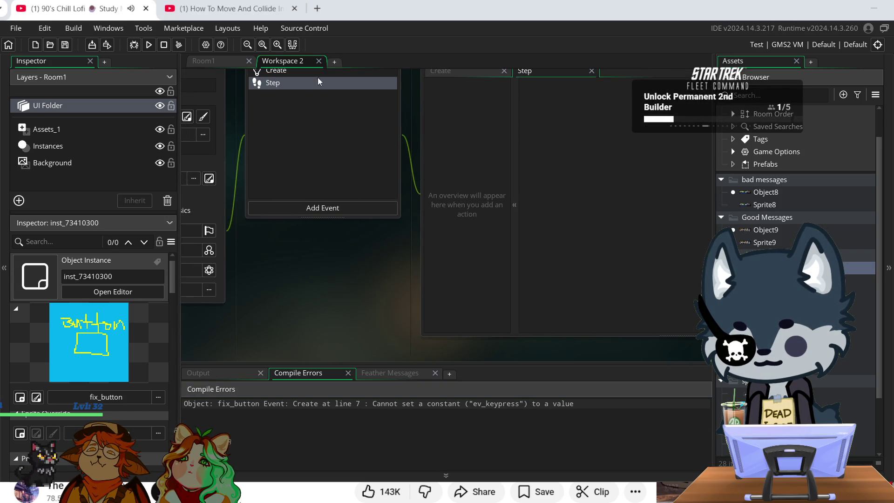
{"action": "left_click", "coordinate": [318, 61]}
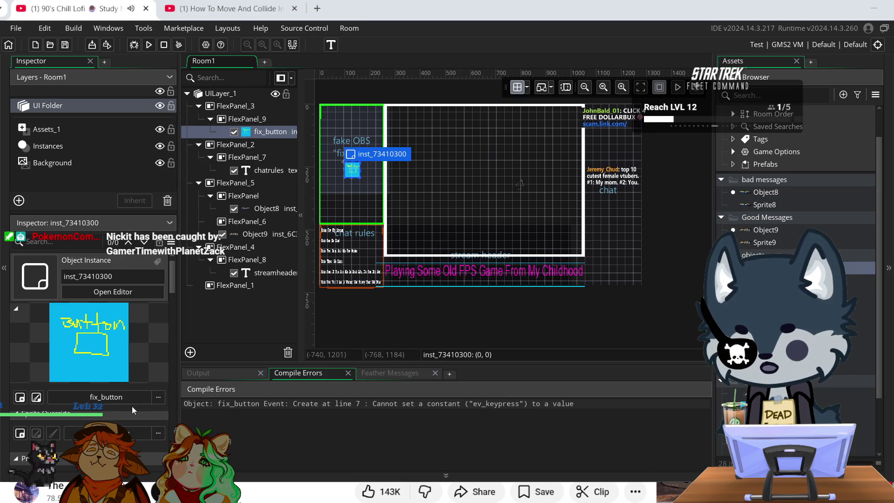
{"action": "left_click", "coordinate": [117, 292]}
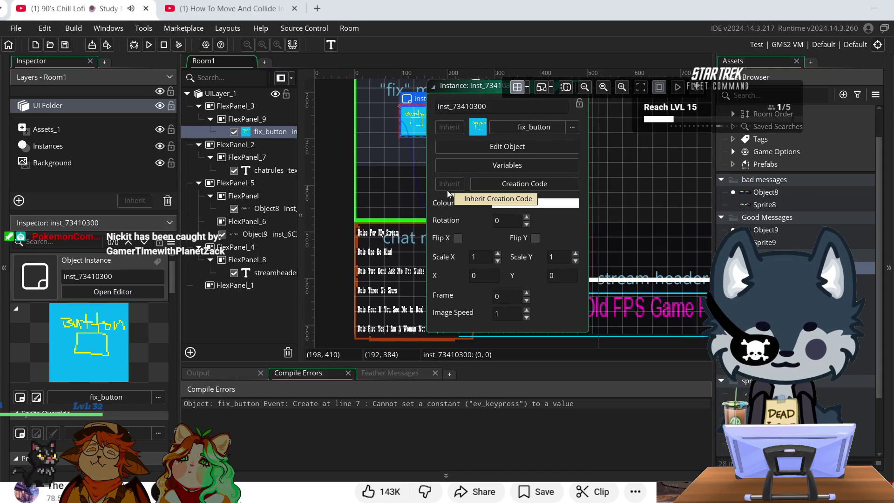
{"action": "scroll", "coordinate": [592, 153], "scroll_direction": "up", "scroll_amount": 2}
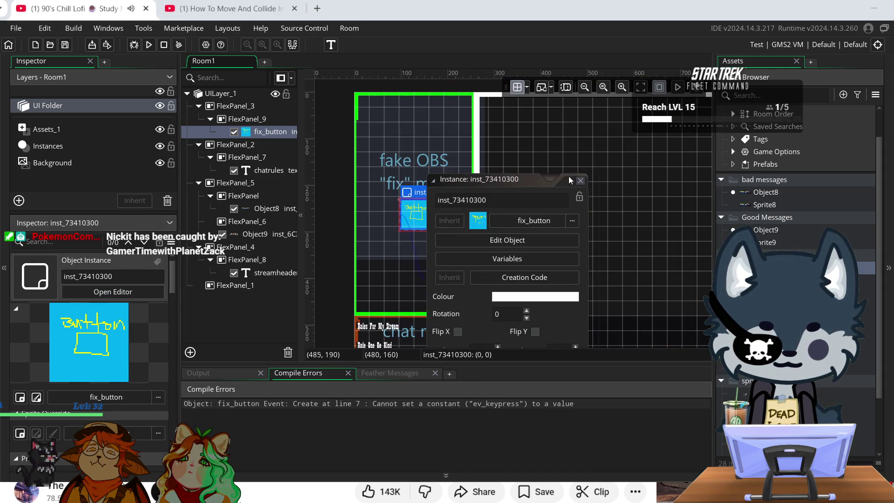
{"action": "left_click", "coordinate": [570, 181]}
{"action": "left_click", "coordinate": [265, 62]}
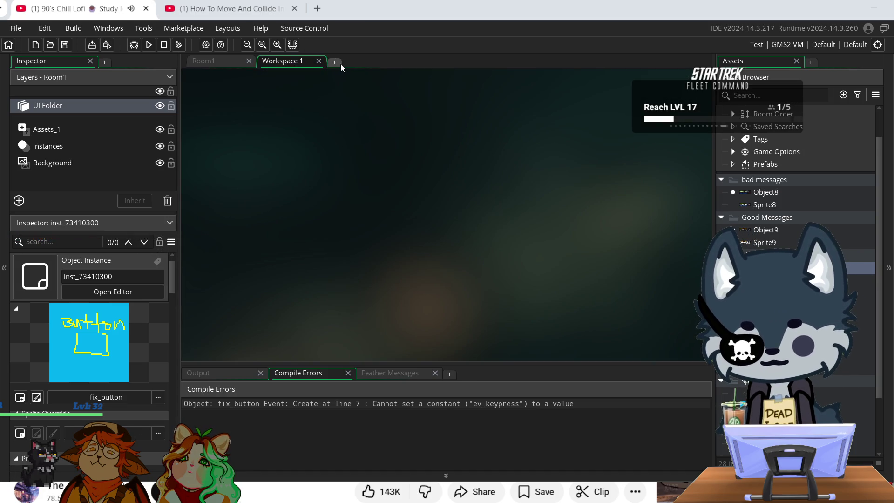
- Dismiss the build output, open fix_button's Create event, and delete its Create Instance action
{"action": "left_click", "coordinate": [348, 373]}
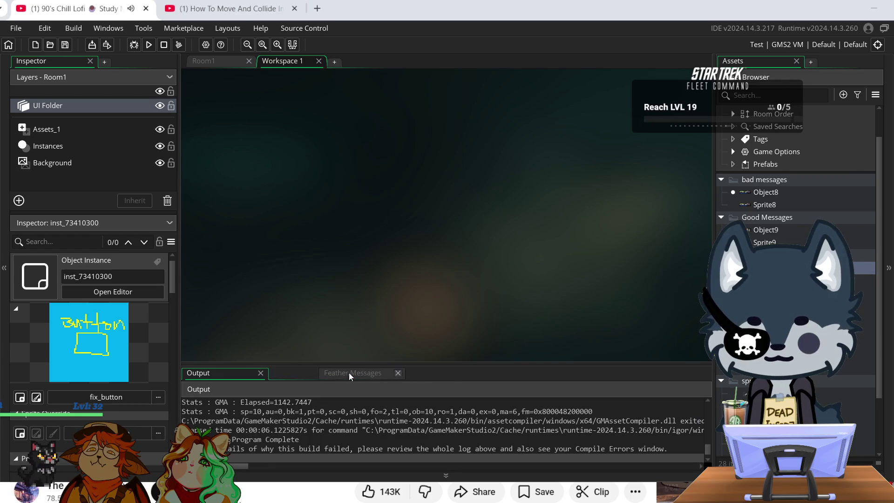
{"action": "left_click", "coordinate": [261, 372]}
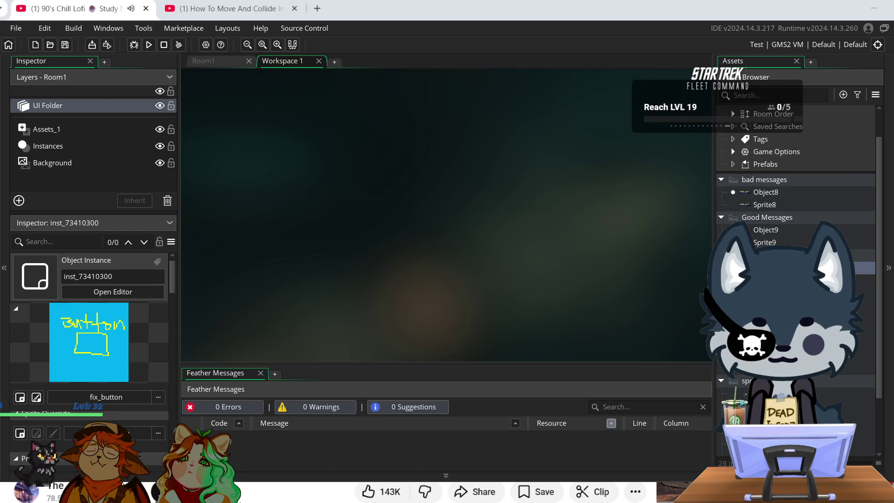
{"action": "double_click", "coordinate": [862, 267]}
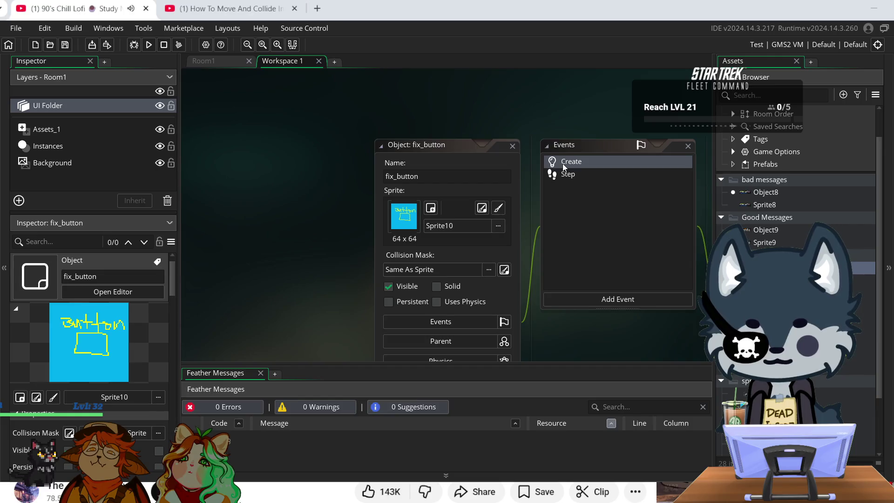
{"action": "double_click", "coordinate": [563, 164]}
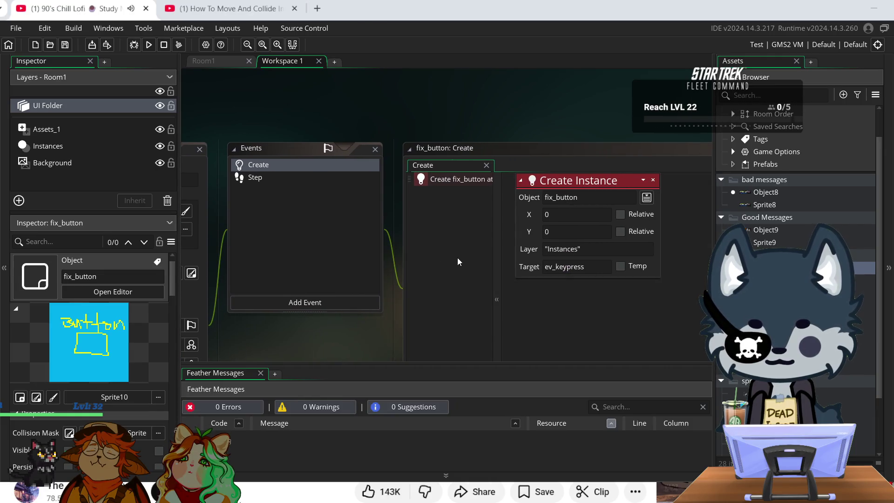
{"action": "left_click", "coordinate": [654, 180]}
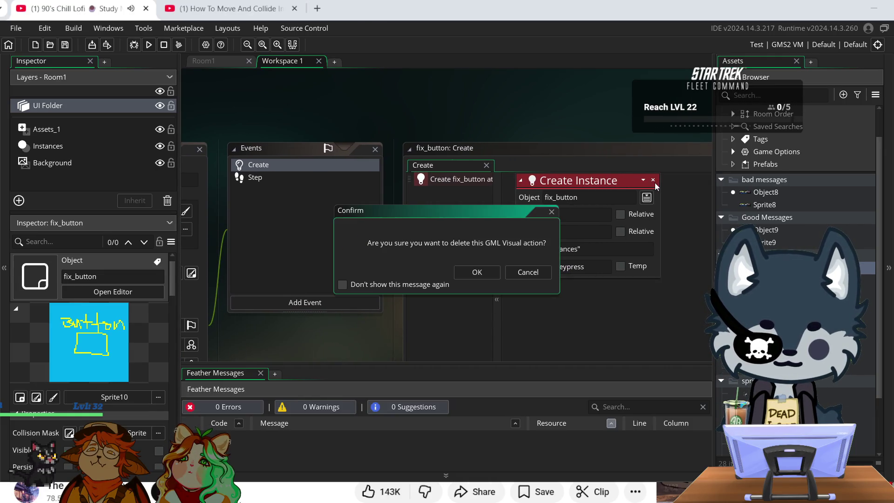
{"action": "left_click", "coordinate": [477, 272]}
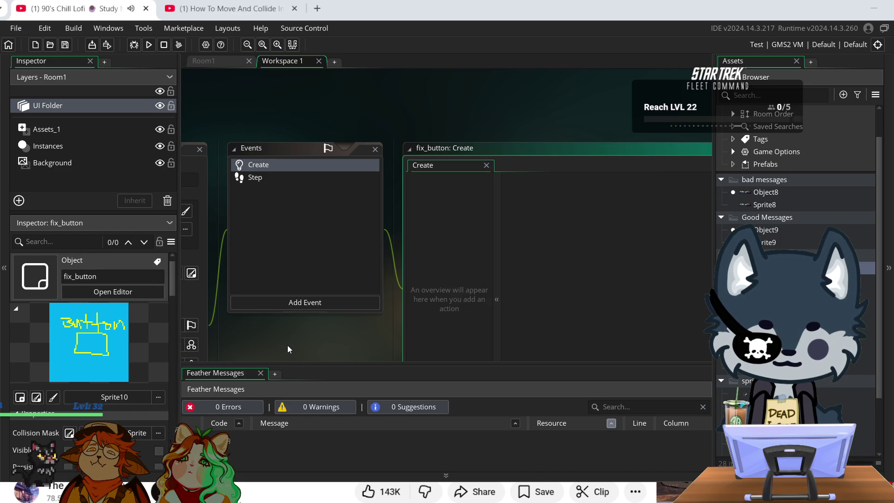
{"action": "mouse_move", "coordinate": [277, 353]}
{"action": "left_mouse_down"}
{"action": "mouse_move", "coordinate": [358, 334]}
{"action": "mouse_move", "coordinate": [455, 279]}
{"action": "left_mouse_up"}
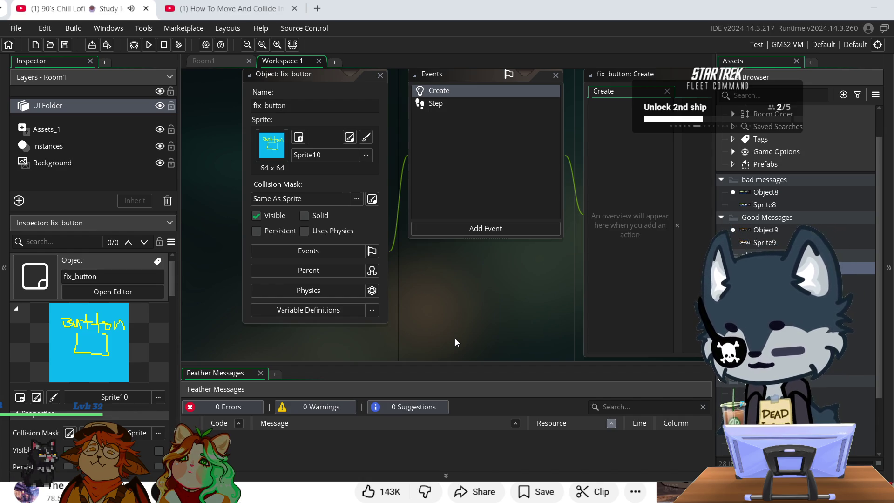
- Switch to the Room1 editor and scroll through its view
{"action": "left_click", "coordinate": [211, 63]}
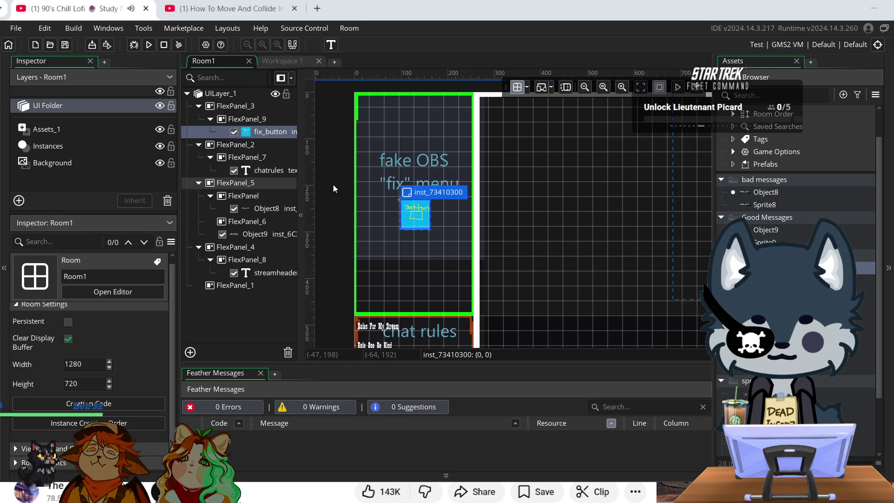
{"action": "scroll", "coordinate": [477, 168], "scroll_direction": "down", "scroll_amount": 2}
{"action": "scroll", "coordinate": [526, 173], "scroll_direction": "up", "scroll_amount": 2}
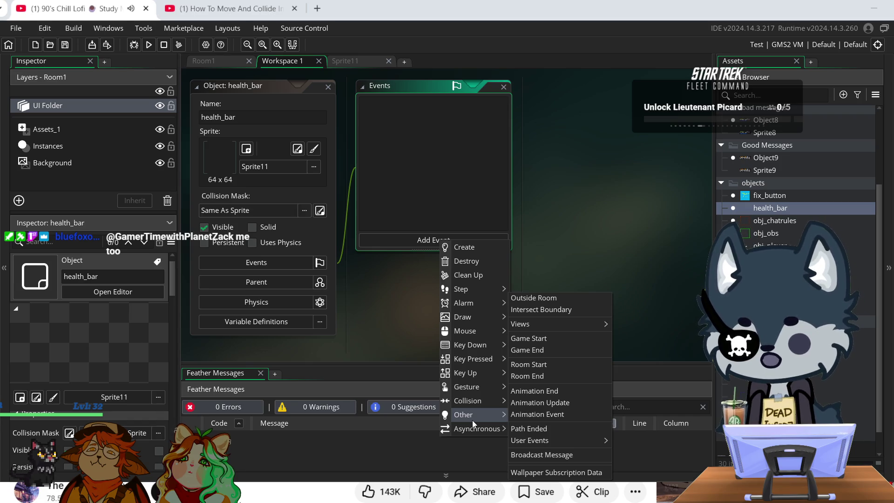
- Navigate health_bar's Add Event menu to the Step > Step entry
{"action": "mouse_move", "coordinate": [479, 345]}
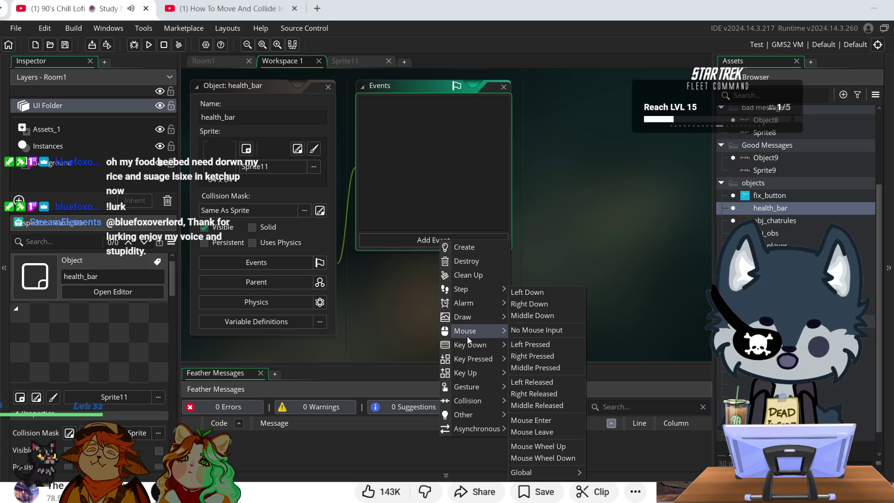
{"action": "mouse_move", "coordinate": [467, 321]}
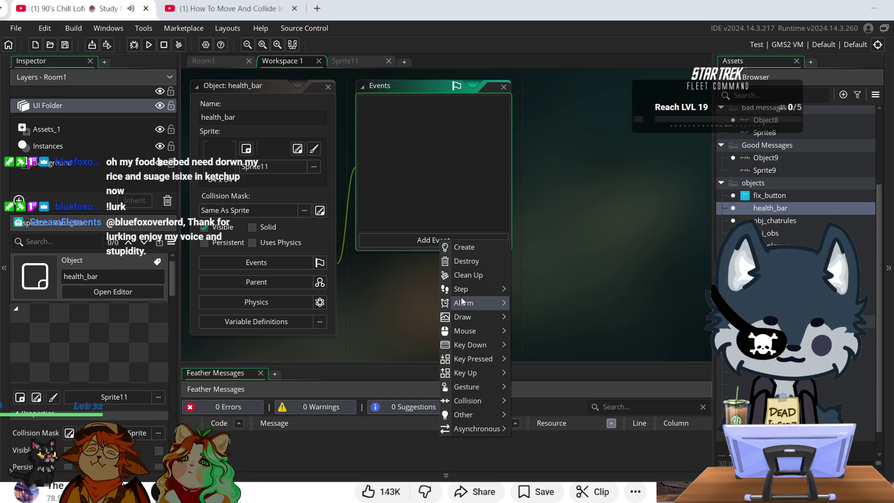
{"action": "mouse_move", "coordinate": [462, 289]}
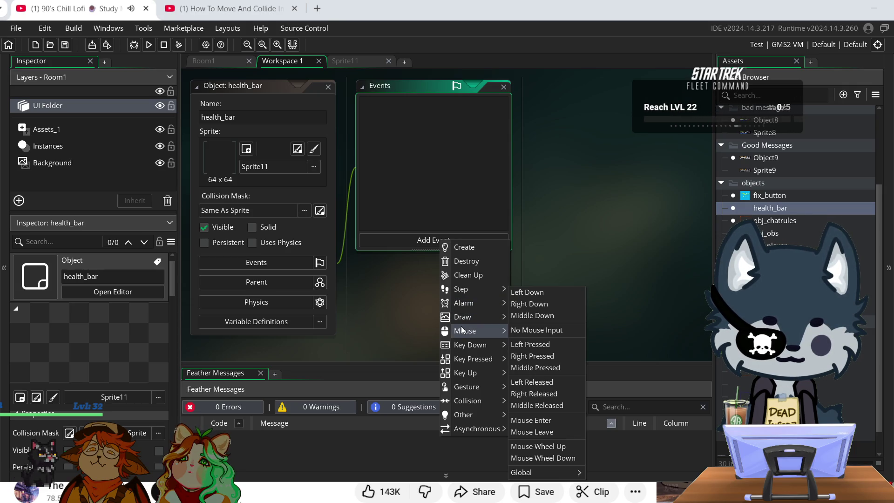
{"action": "mouse_move", "coordinate": [470, 387]}
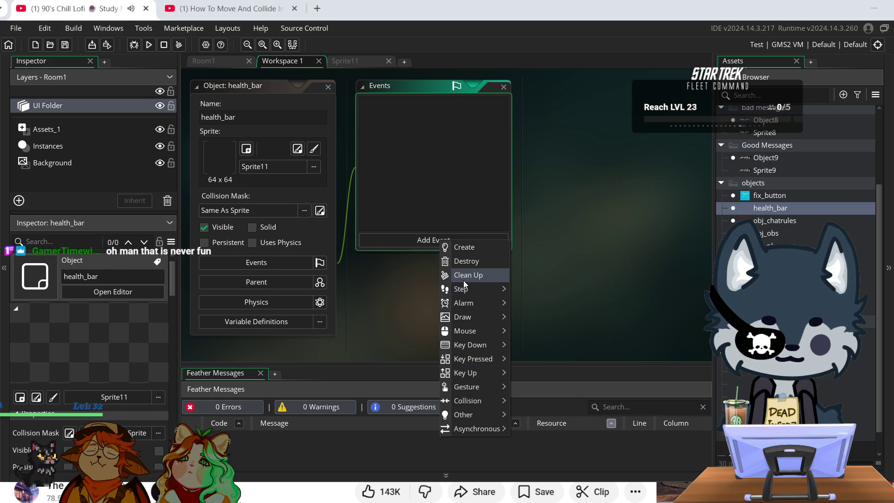
- Add a GML Visual Step event to health_bar and filter the Toolbox with 'hea'
{"action": "left_click", "coordinate": [521, 288]}
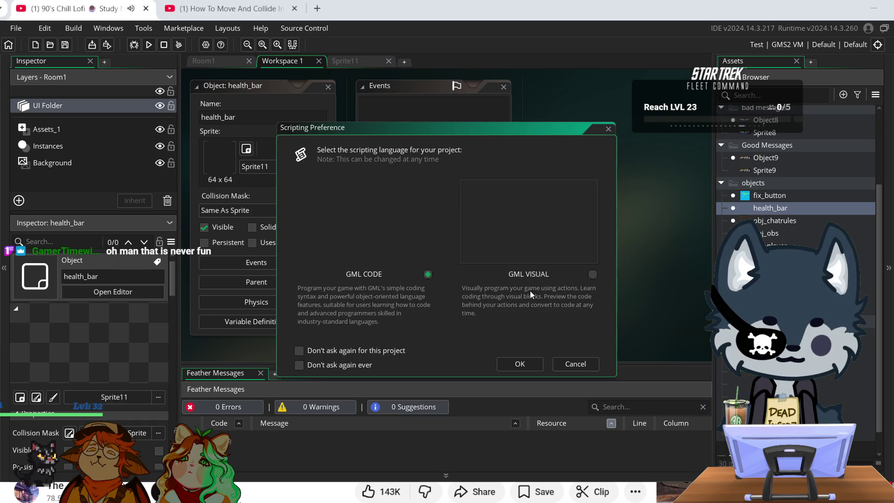
{"action": "left_click", "coordinate": [532, 363]}
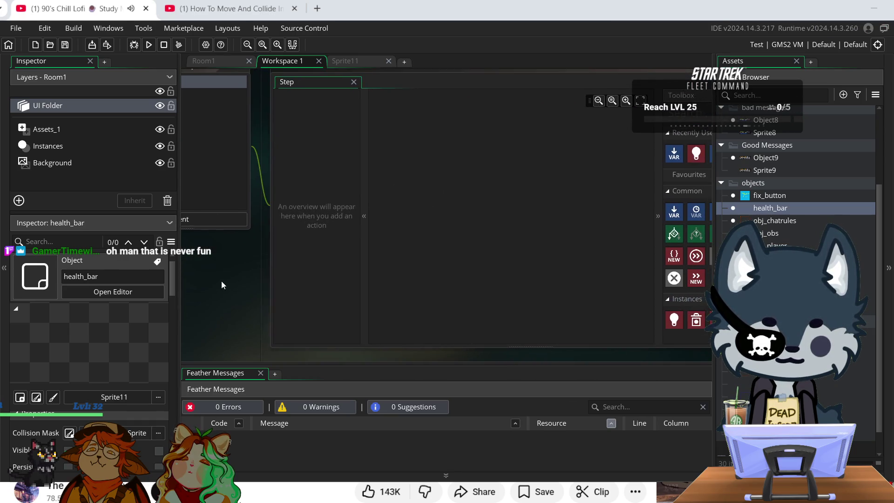
{"action": "left_click", "coordinate": [697, 110]}
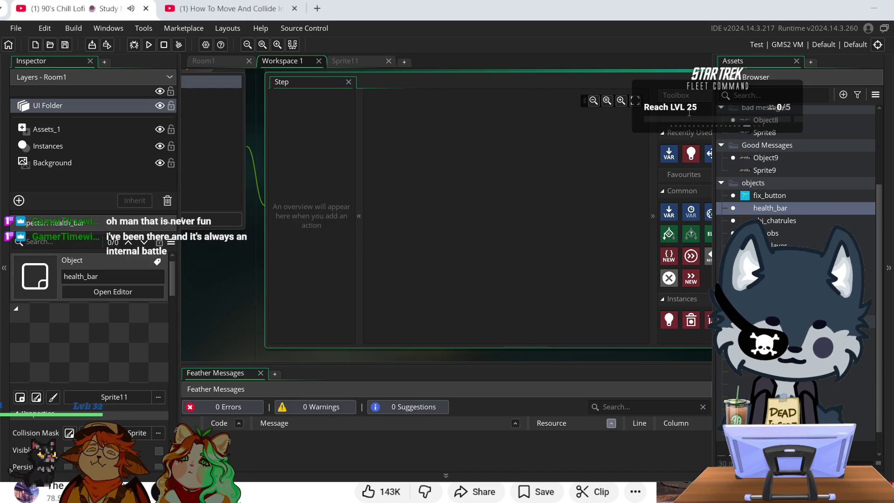
{"action": "type", "text": "hea"}
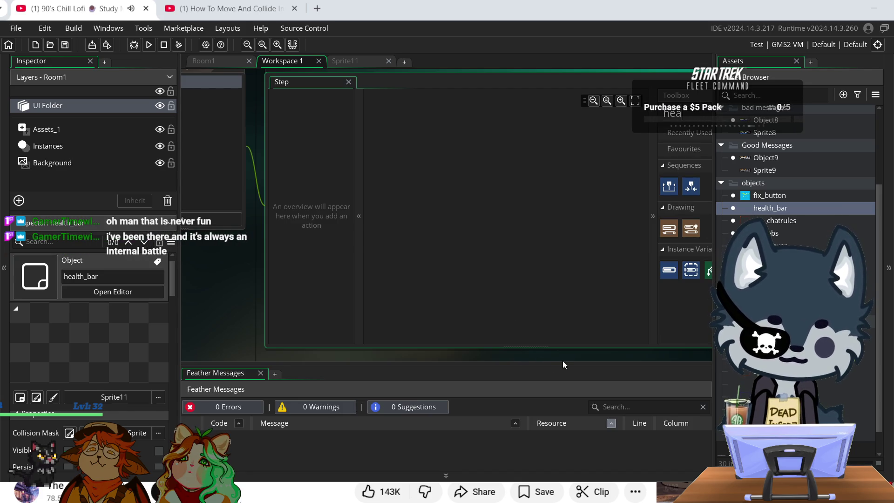
{"action": "left_click_drag", "start_coordinate": [565, 361], "coordinate": [487, 362]}
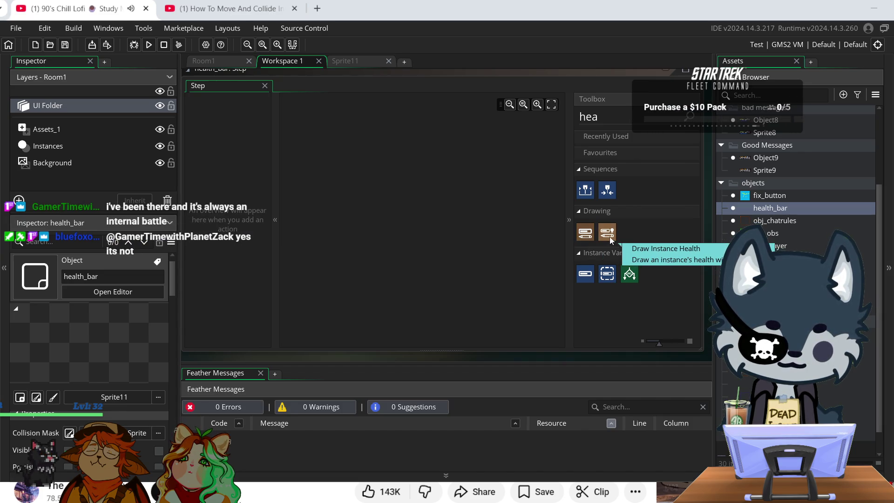
- Add a Draw Healthbar action and a Set Health action with health 100
{"action": "left_click_drag", "start_coordinate": [590, 236], "coordinate": [445, 205]}
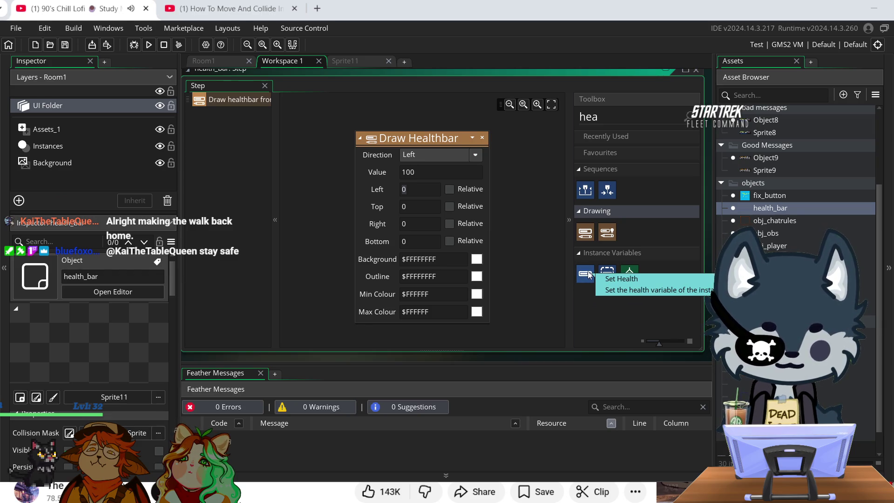
{"action": "left_click_drag", "start_coordinate": [589, 275], "coordinate": [486, 312]}
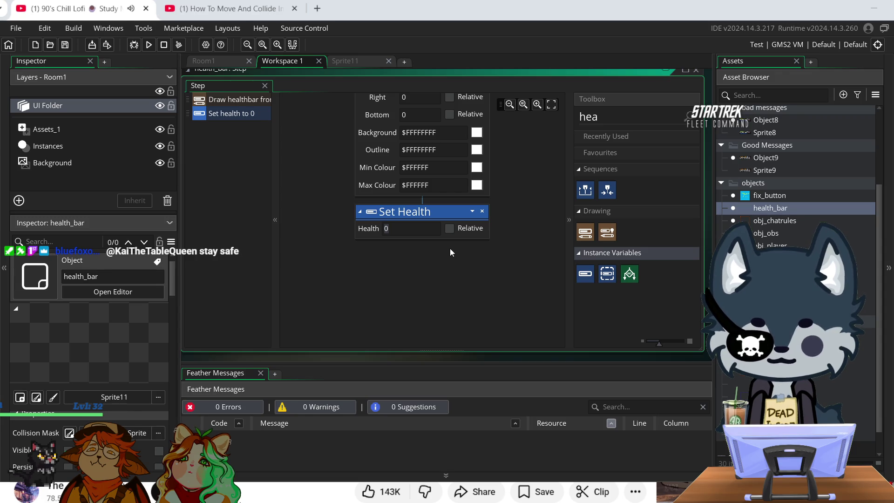
{"action": "key", "text": "BackSpace"}
{"action": "type", "text": "100"}
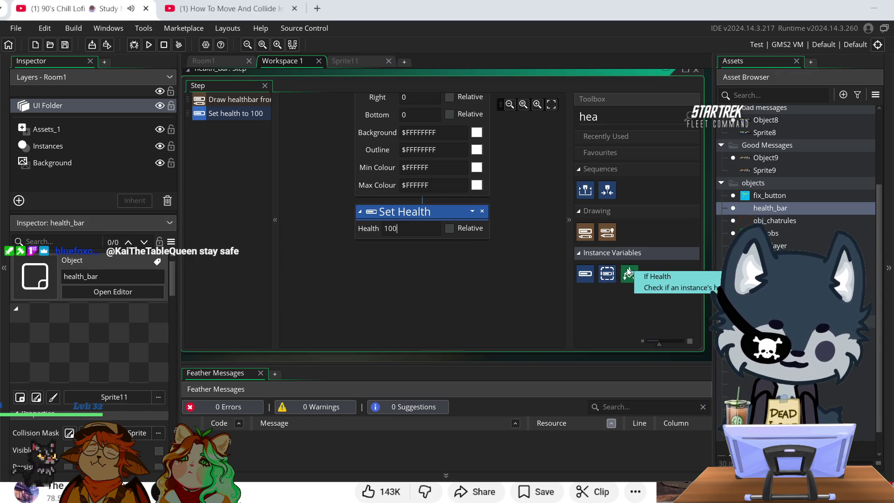
- Add an If Health check testing whether health is Equal to 0
{"action": "mouse_move", "coordinate": [628, 274]}
{"action": "left_mouse_down"}
{"action": "mouse_move", "coordinate": [400, 259]}
{"action": "mouse_move", "coordinate": [479, 288]}
{"action": "left_mouse_up"}
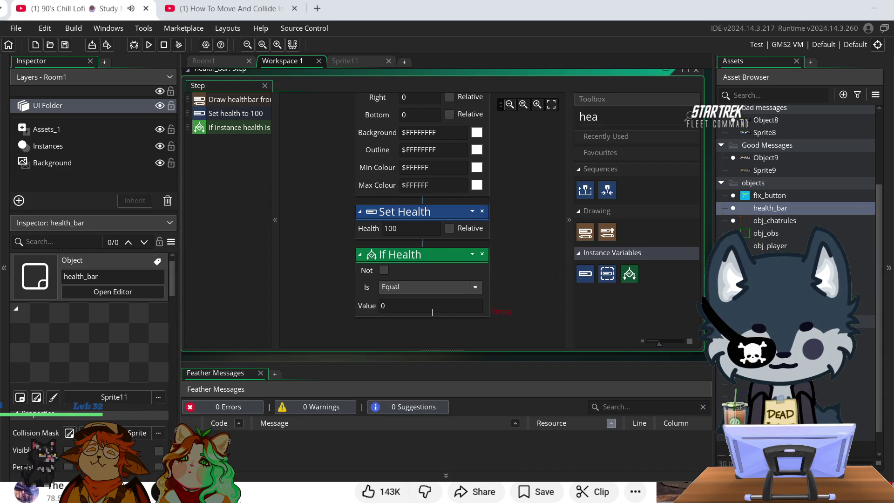
{"action": "left_click", "coordinate": [476, 287]}
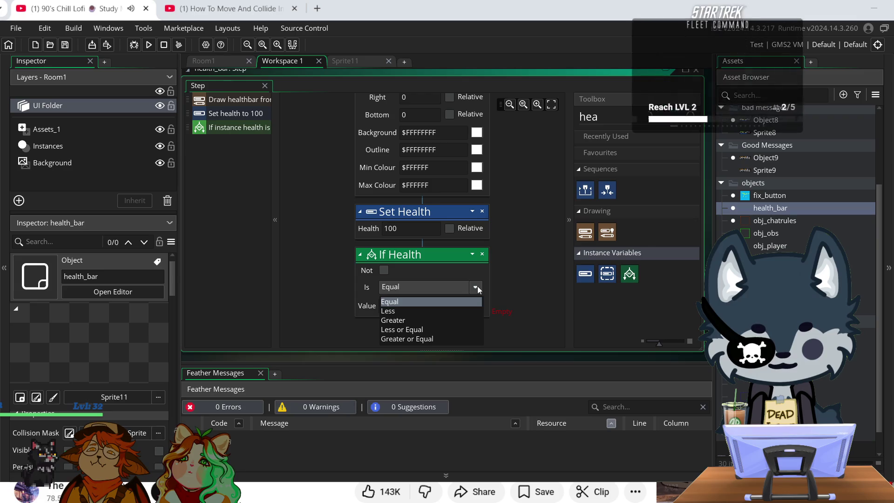
{"action": "left_click", "coordinate": [429, 311]}
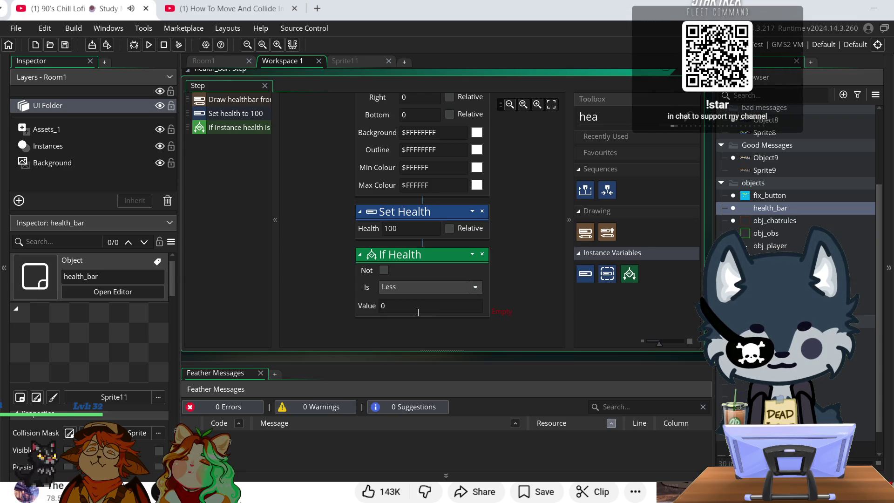
{"action": "left_click", "coordinate": [424, 287]}
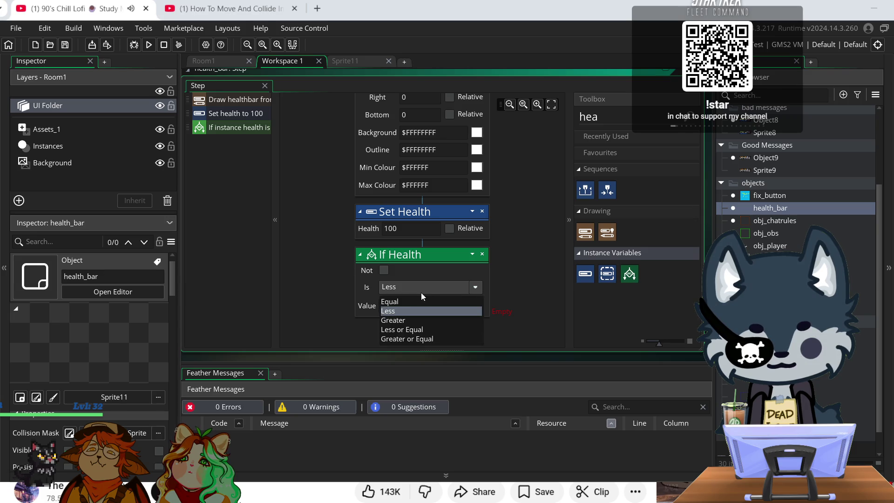
{"action": "left_click", "coordinate": [406, 302]}
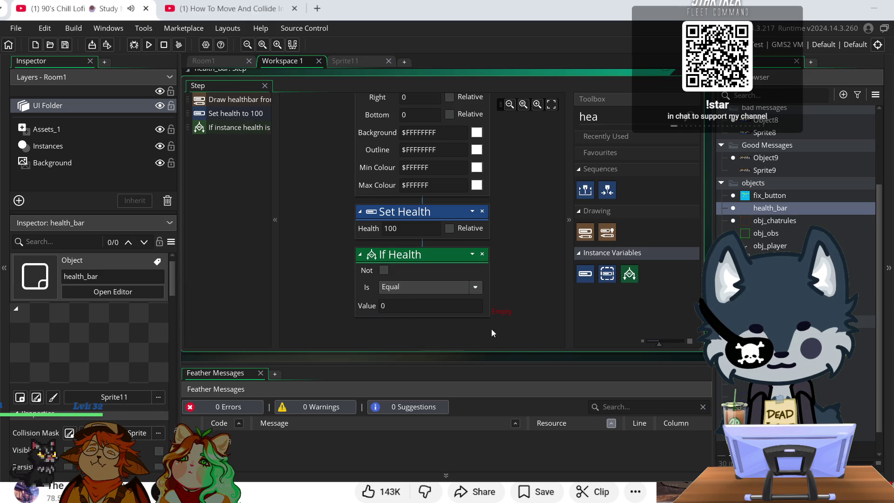
{"action": "left_click", "coordinate": [431, 302]}
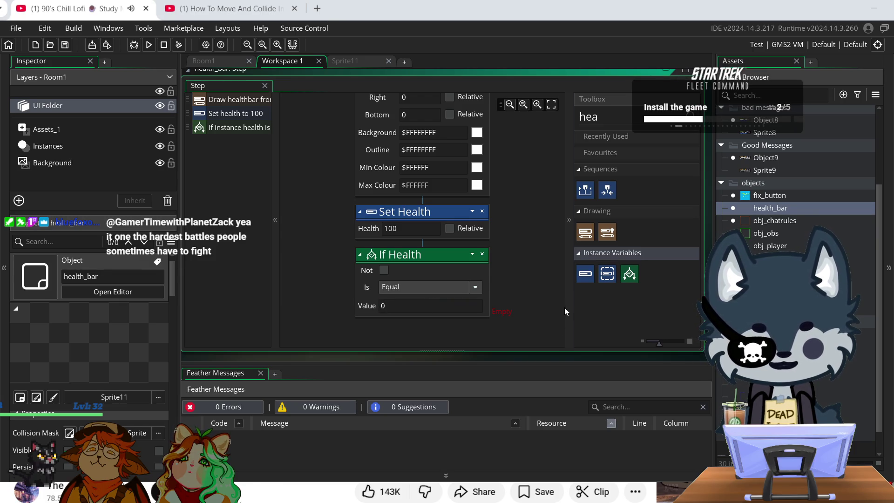
{"action": "scroll", "coordinate": [559, 303], "scroll_direction": "up", "scroll_amount": 3}
{"action": "scroll", "coordinate": [524, 289], "scroll_direction": "up", "scroll_amount": 2}
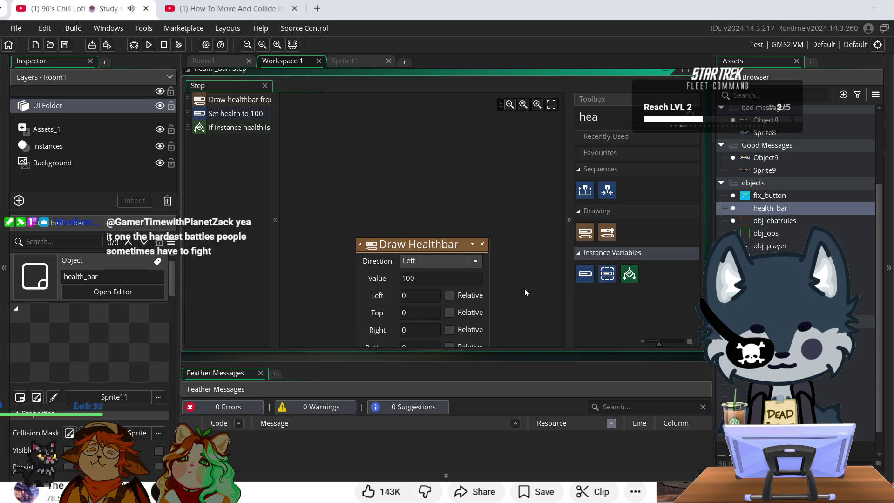
{"action": "scroll", "coordinate": [524, 267], "scroll_direction": "down", "scroll_amount": 1}
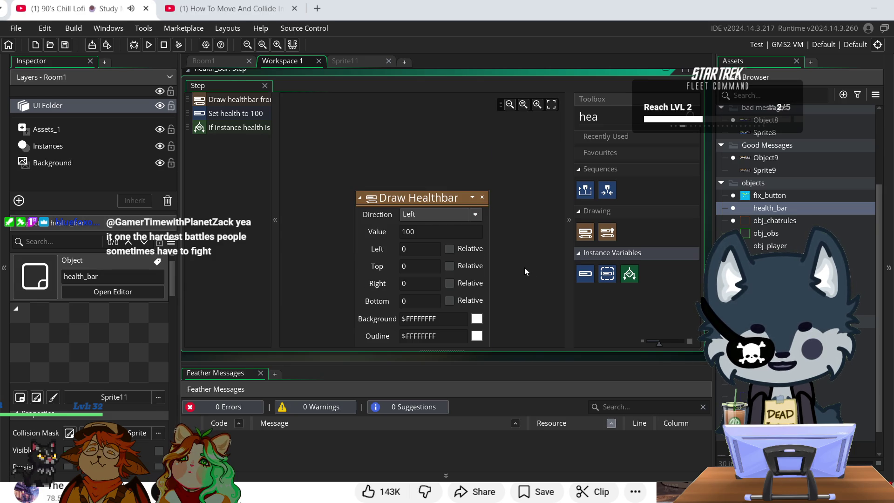
{"action": "scroll", "coordinate": [524, 267], "scroll_direction": "down", "scroll_amount": 4}
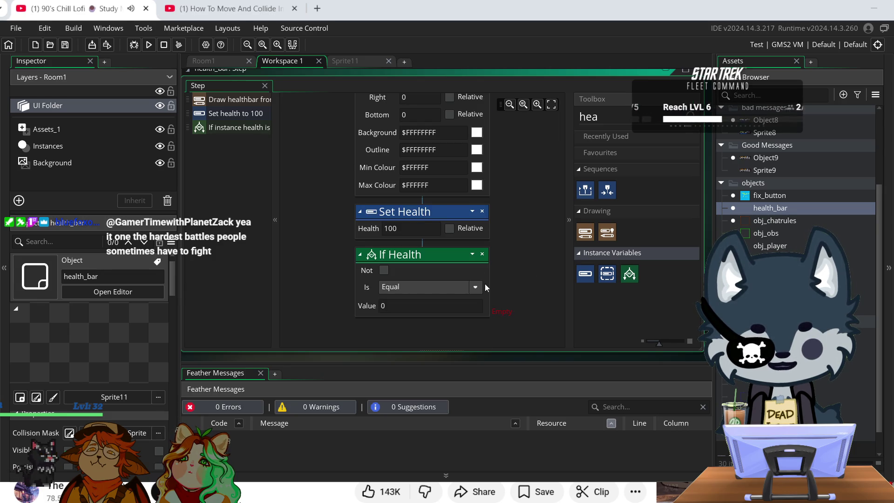
{"action": "scroll", "coordinate": [485, 284], "scroll_direction": "down", "scroll_amount": 1}
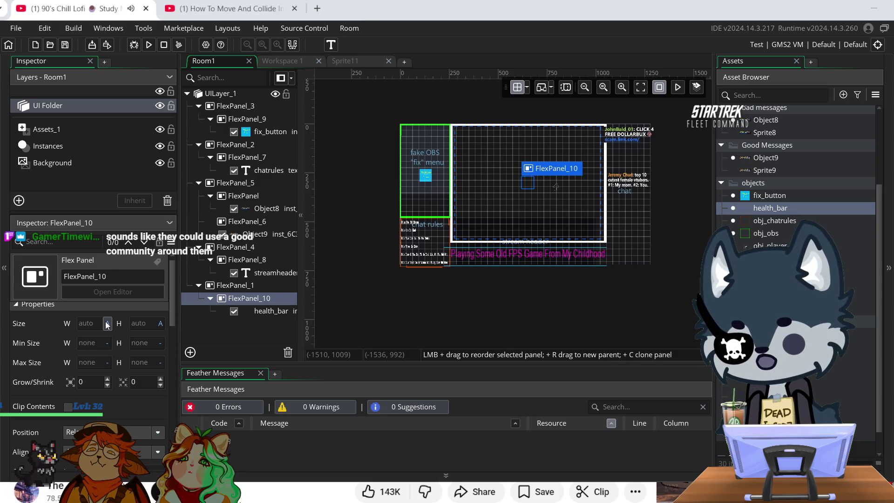
- Check FlexPanel_10's width units, try reordering the panel, then select its health_bar instance
{"action": "left_click", "coordinate": [107, 324]}
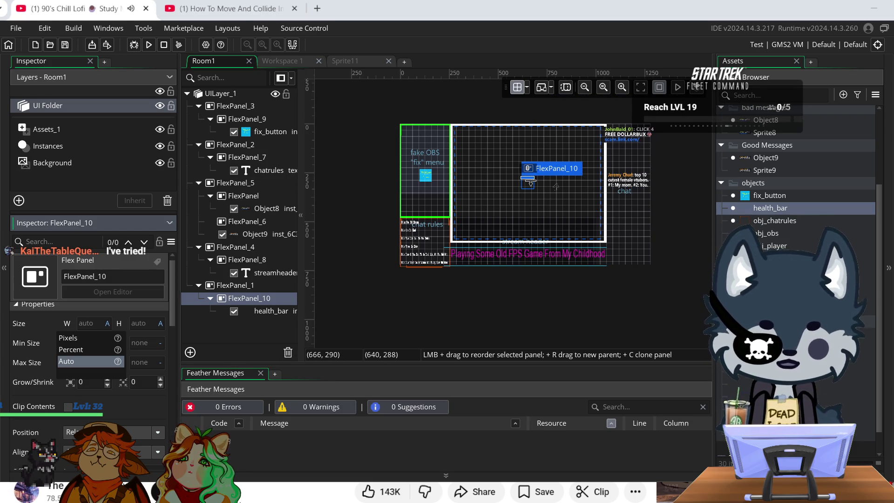
{"action": "mouse_move", "coordinate": [527, 184]}
{"action": "left_mouse_down"}
{"action": "mouse_move", "coordinate": [526, 194]}
{"action": "mouse_move", "coordinate": [272, 314]}
{"action": "left_mouse_up"}
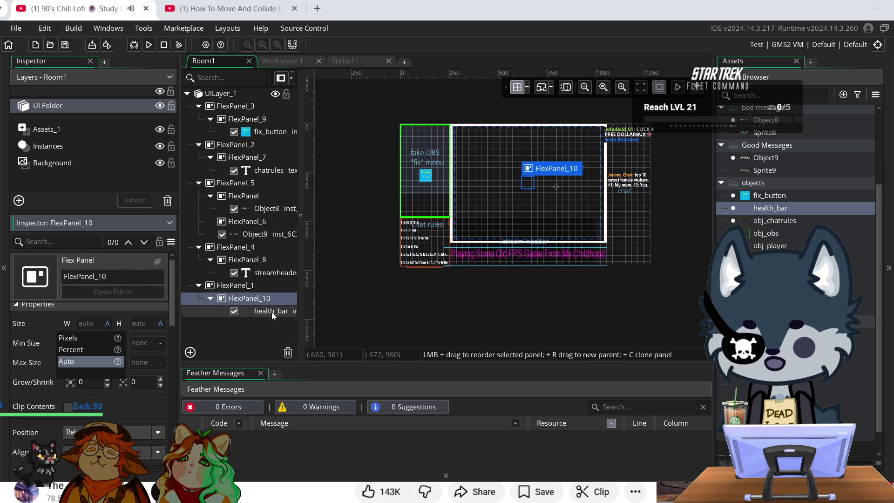
{"action": "mouse_move", "coordinate": [272, 312]}
{"action": "left_mouse_down"}
{"action": "mouse_move", "coordinate": [588, 183]}
{"action": "mouse_move", "coordinate": [529, 184]}
{"action": "mouse_move", "coordinate": [486, 217]}
{"action": "mouse_move", "coordinate": [281, 300]}
{"action": "mouse_move", "coordinate": [274, 312]}
{"action": "left_mouse_up"}
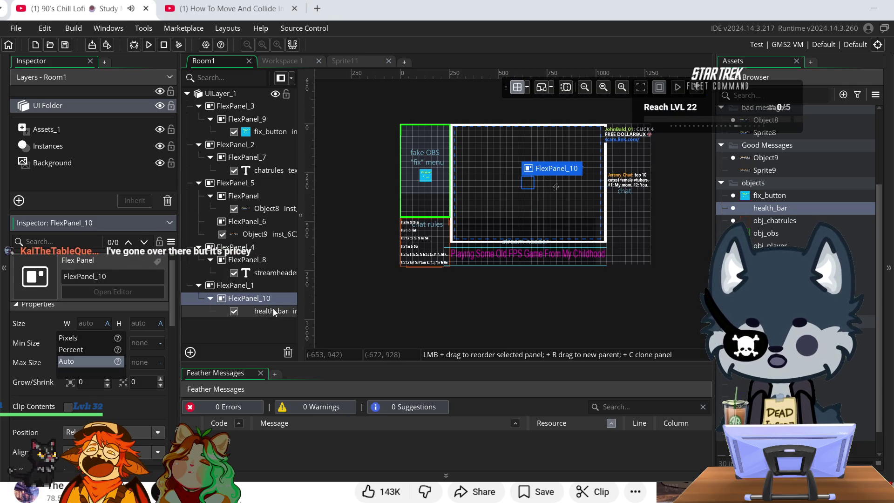
{"action": "left_click", "coordinate": [273, 309]}
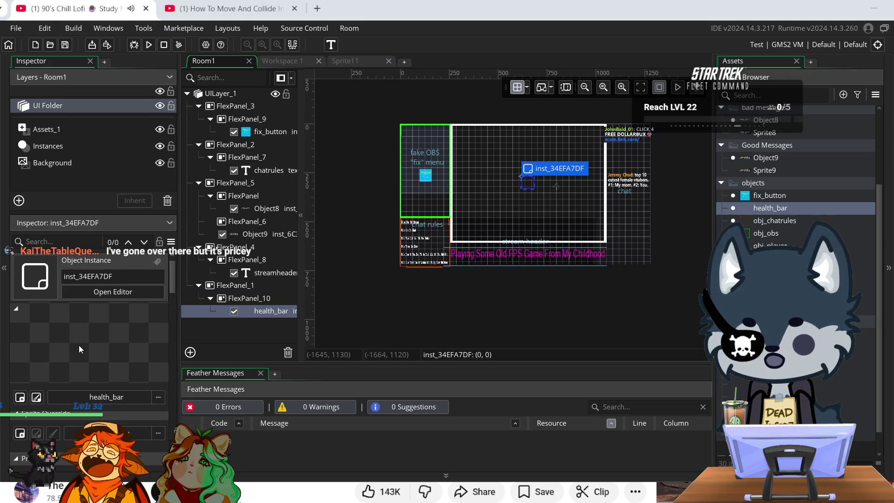
- Drag the health_bar instance to the frame's top-right corner, then left along the top edge
{"action": "scroll", "coordinate": [128, 350], "scroll_direction": "down", "scroll_amount": 2}
{"action": "scroll", "coordinate": [94, 380], "scroll_direction": "down", "scroll_amount": 1}
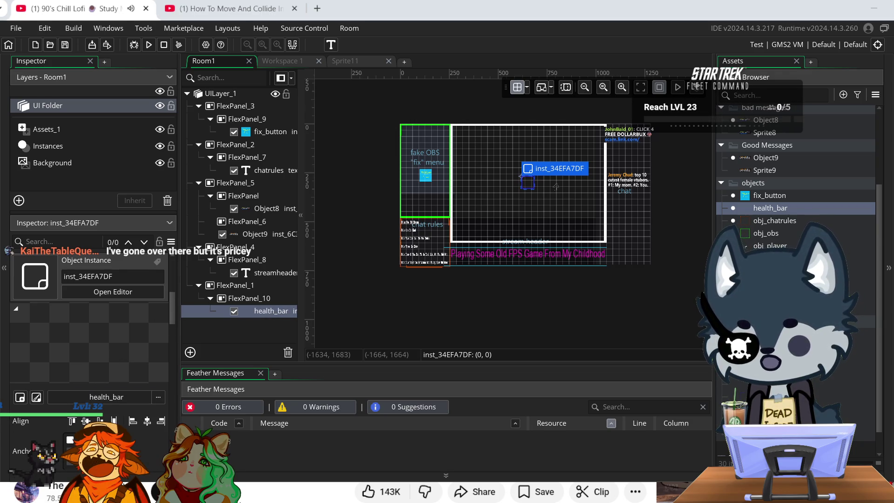
{"action": "mouse_move", "coordinate": [527, 183]}
{"action": "left_mouse_down"}
{"action": "mouse_move", "coordinate": [540, 183]}
{"action": "mouse_move", "coordinate": [536, 190]}
{"action": "left_mouse_up"}
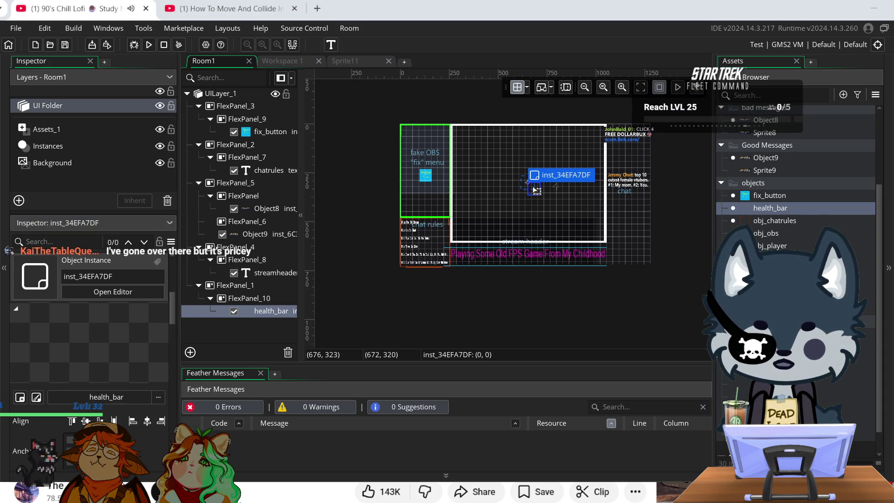
{"action": "mouse_move", "coordinate": [536, 190]}
{"action": "left_mouse_down"}
{"action": "mouse_move", "coordinate": [584, 142]}
{"action": "mouse_move", "coordinate": [600, 145]}
{"action": "left_mouse_up"}
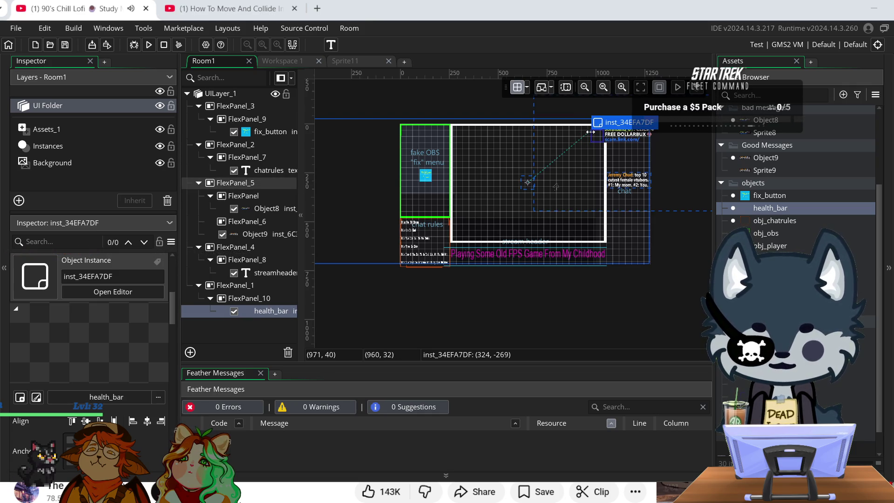
{"action": "left_click_drag", "start_coordinate": [591, 132], "coordinate": [510, 138]}
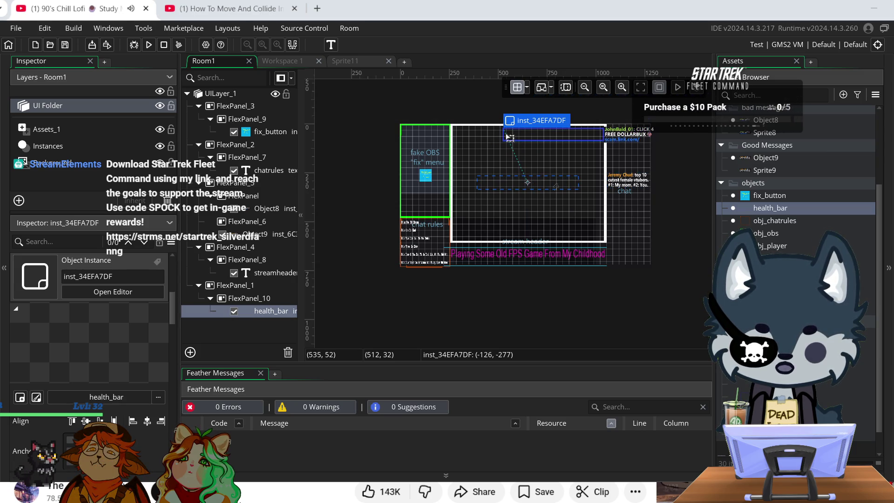
{"action": "left_click", "coordinate": [395, 303]}
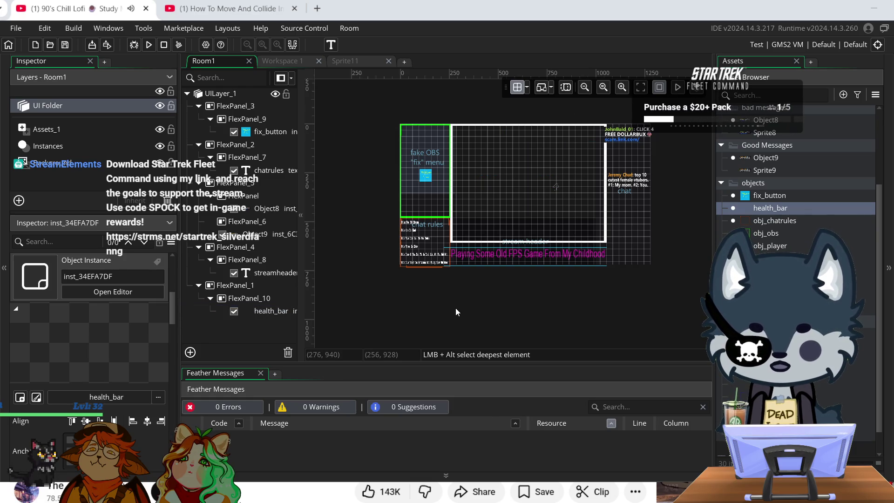
- Reselect health_bar, nudge it left and up, and drag it right to about X 16.4, Y -281
{"action": "scroll", "coordinate": [107, 328], "scroll_direction": "down", "scroll_amount": 2}
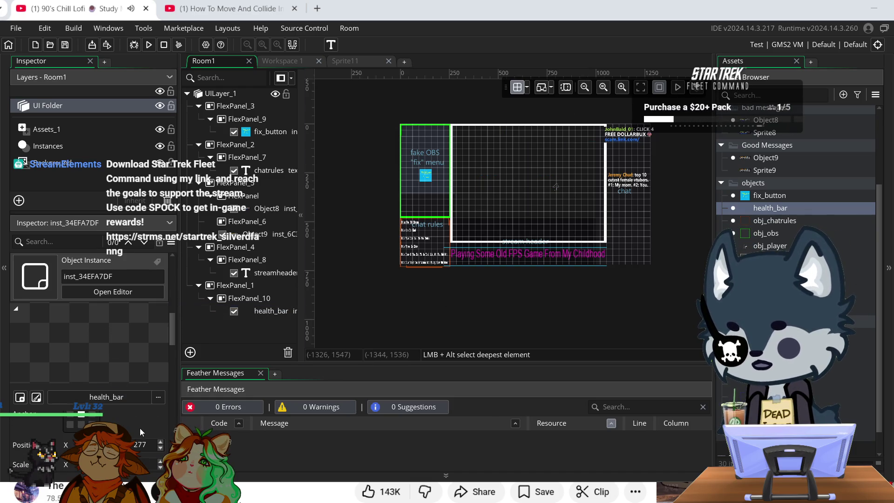
{"action": "scroll", "coordinate": [139, 428], "scroll_direction": "down", "scroll_amount": 1}
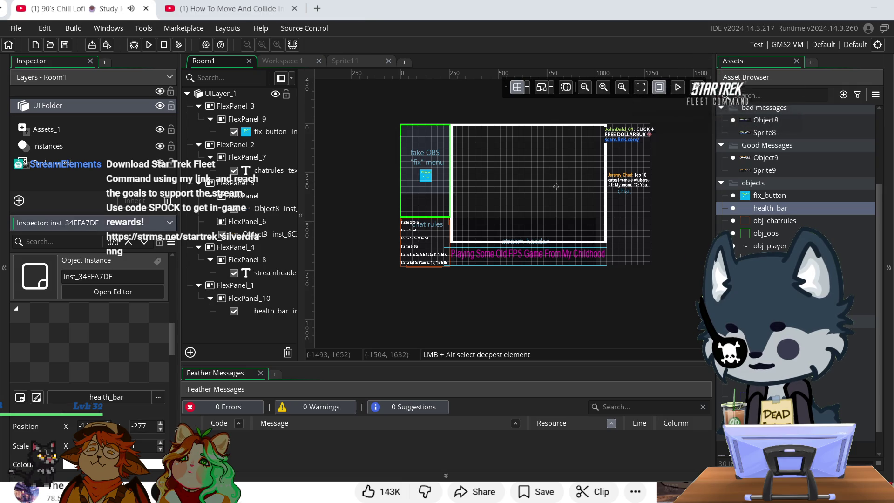
{"action": "left_click", "coordinate": [600, 143]}
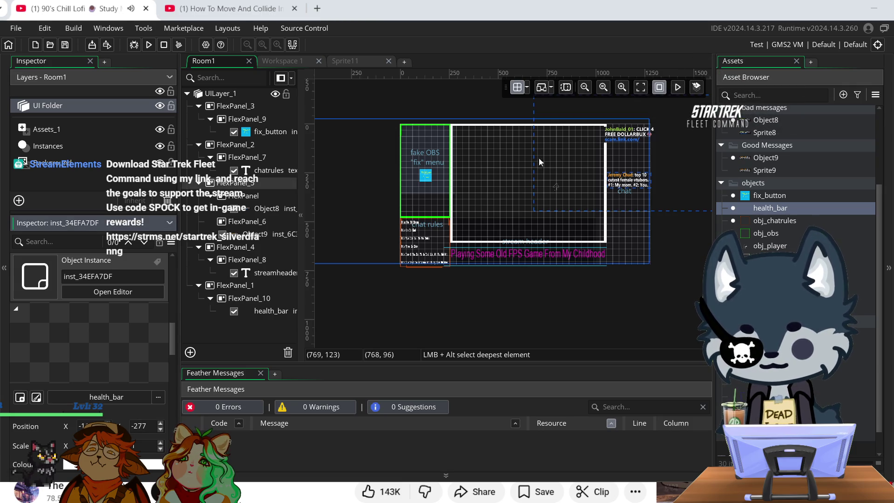
{"action": "left_click", "coordinate": [281, 317]}
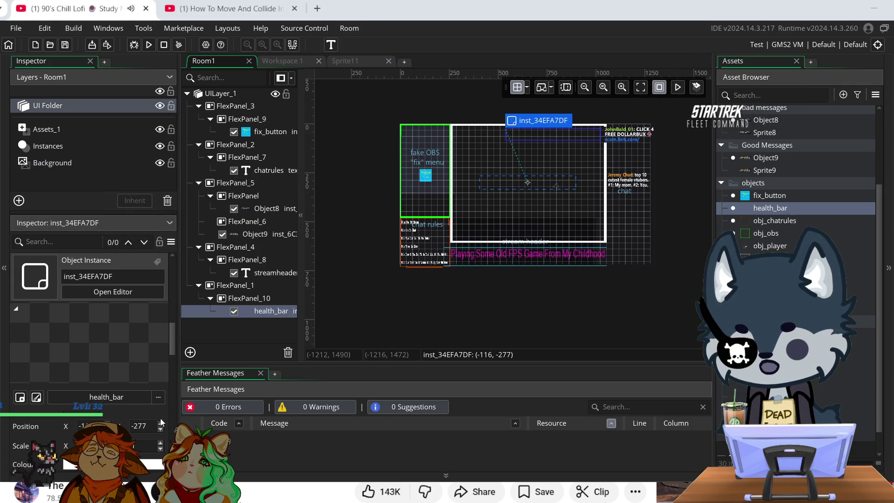
{"action": "key", "text": "Left"}
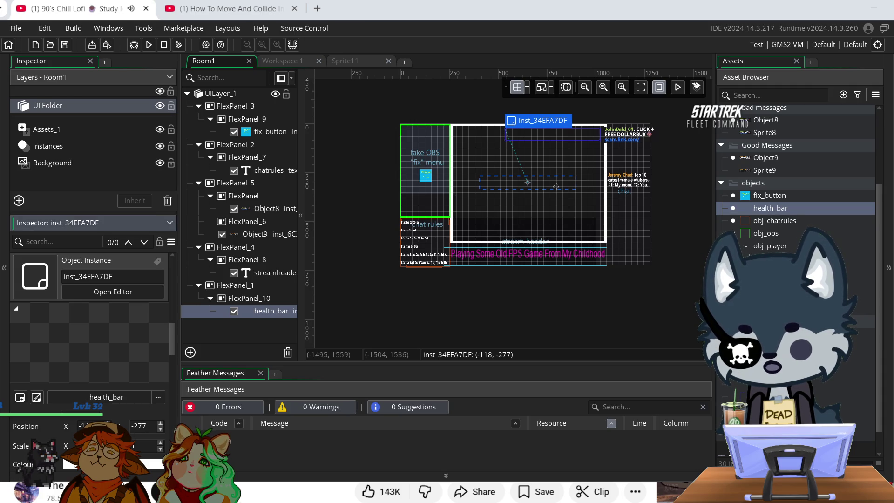
{"action": "key", "text": "Up"}
{"action": "key", "text": "Up"}
{"action": "key", "text": "Up"}
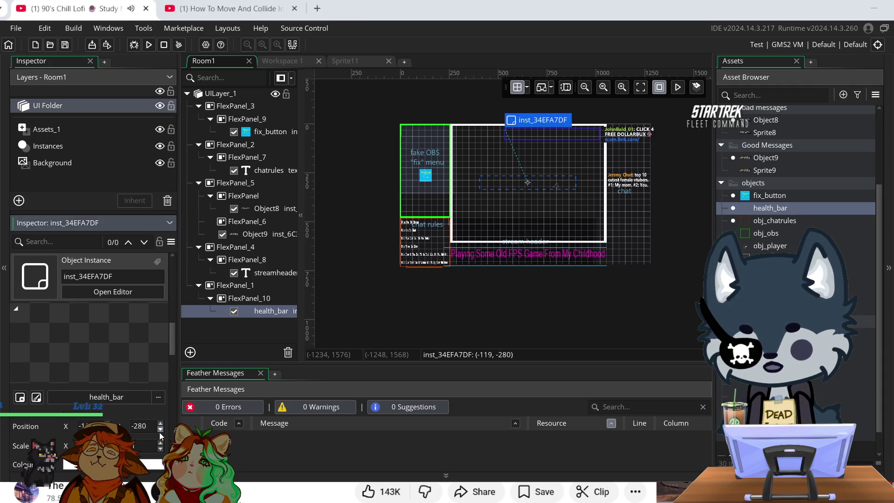
{"action": "left_click_drag", "start_coordinate": [515, 133], "coordinate": [576, 138]}
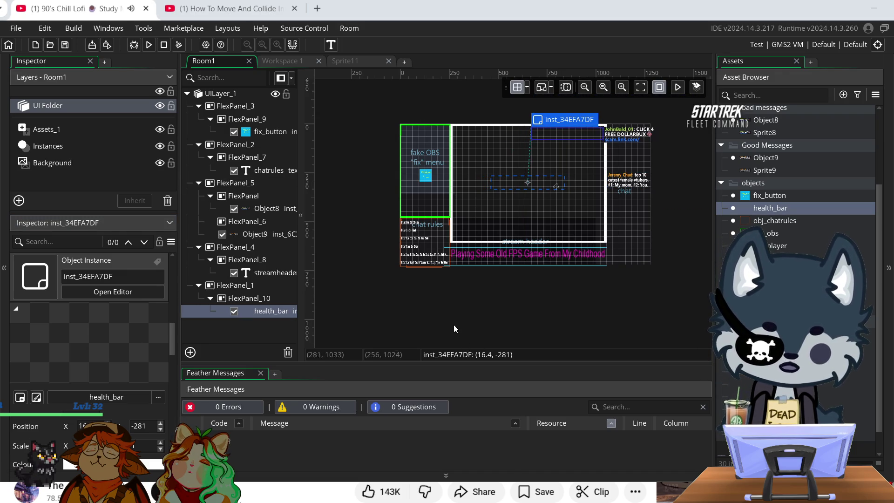
- Give the health_bar instance a yellow-green tint of E0FF49
{"action": "left_click", "coordinate": [405, 307]}
{"action": "left_click", "coordinate": [154, 465]}
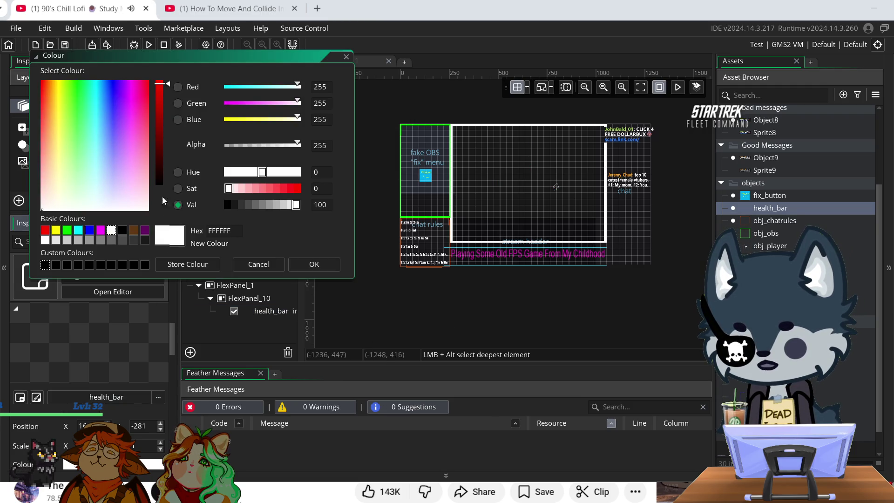
{"action": "mouse_move", "coordinate": [133, 178]}
{"action": "left_mouse_down"}
{"action": "mouse_move", "coordinate": [57, 163]}
{"action": "mouse_move", "coordinate": [63, 120]}
{"action": "left_mouse_up"}
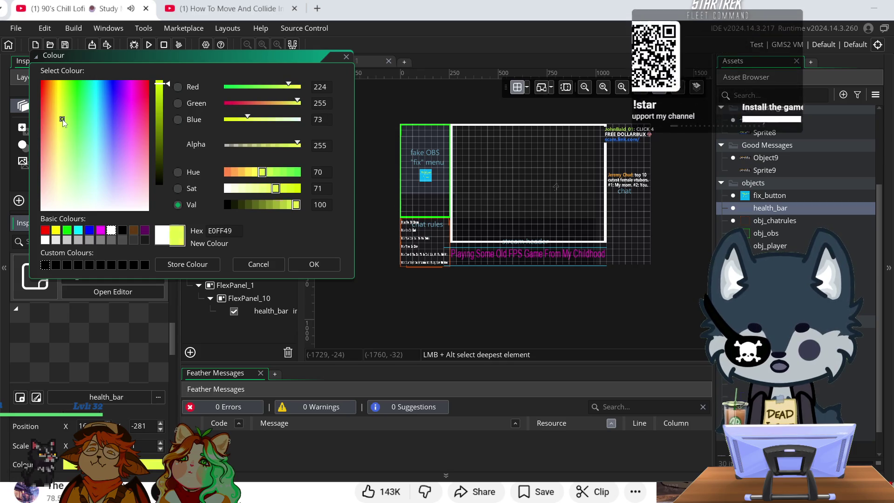
{"action": "left_click", "coordinate": [313, 264]}
- Change the health_bar instance's tint to red FF4828
{"action": "left_click", "coordinate": [286, 312]}
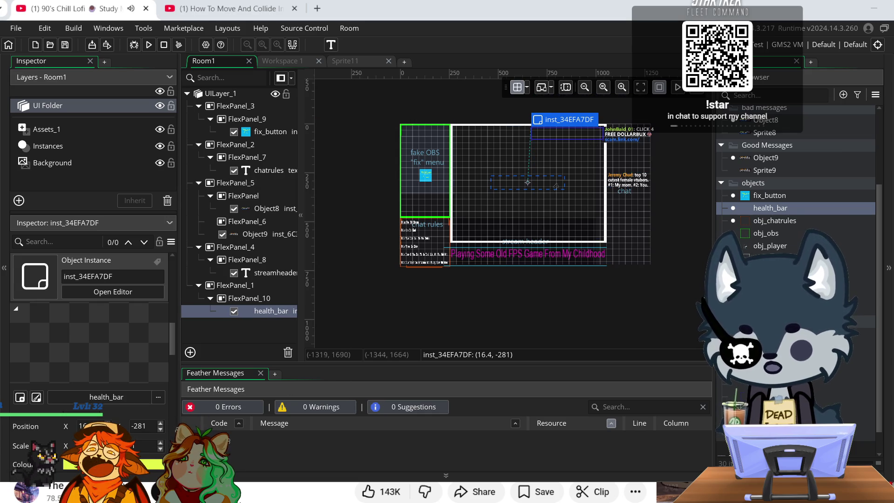
{"action": "left_click", "coordinate": [154, 465]}
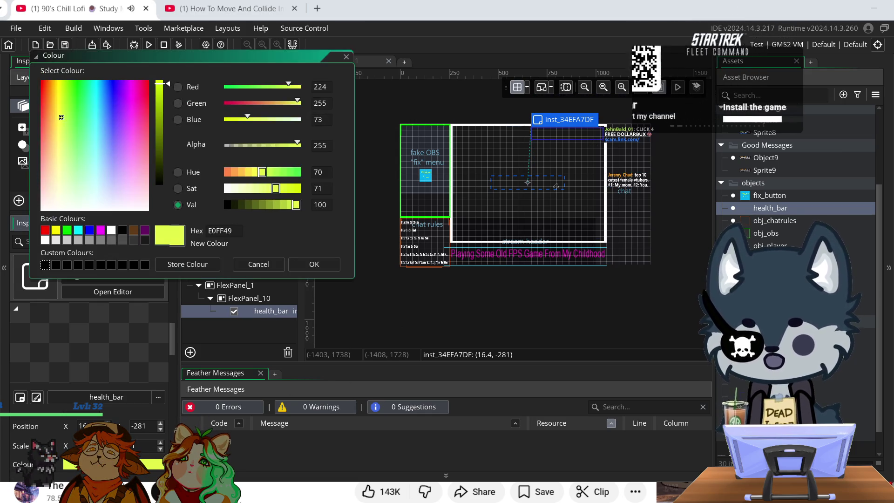
{"action": "left_click", "coordinate": [44, 101]}
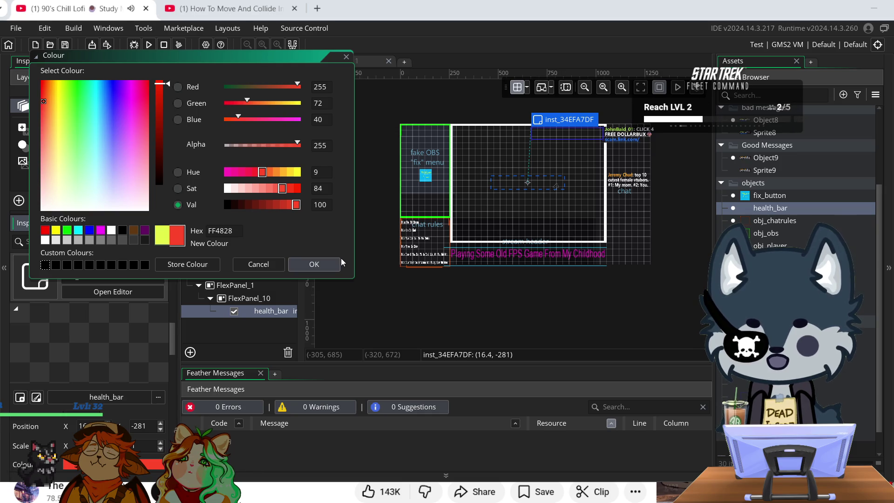
{"action": "left_click", "coordinate": [324, 264]}
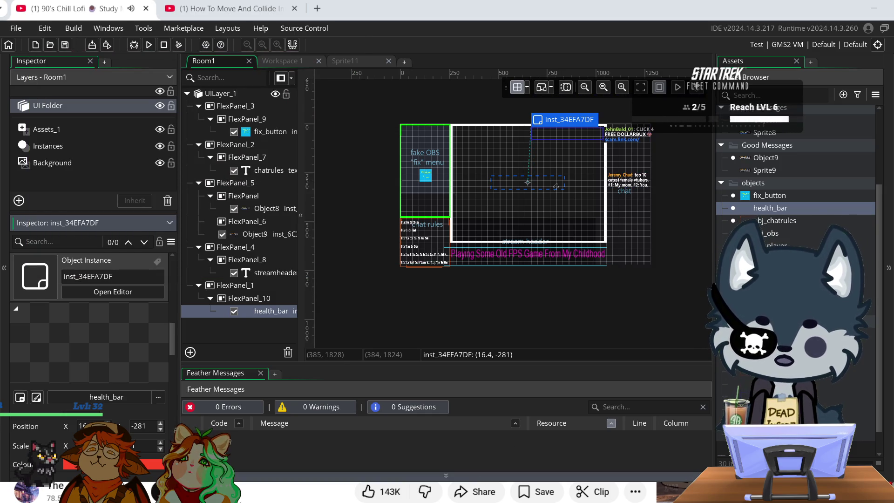
- Search Google for 'mal' in a new tab and bring up MyAnimeList's Gourmet genre page
{"action": "left_click", "coordinate": [212, 7]}
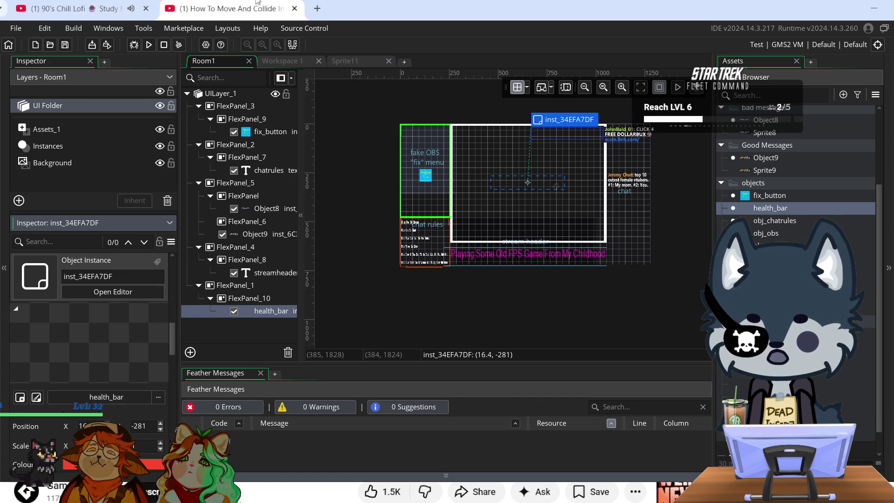
{"action": "left_click", "coordinate": [316, 8]}
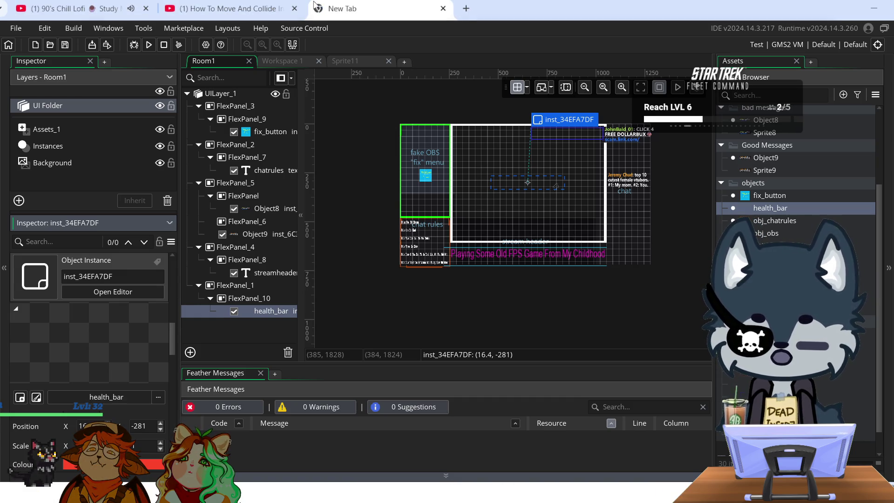
{"action": "type", "text": "mal"}
{"action": "key", "text": "Return"}
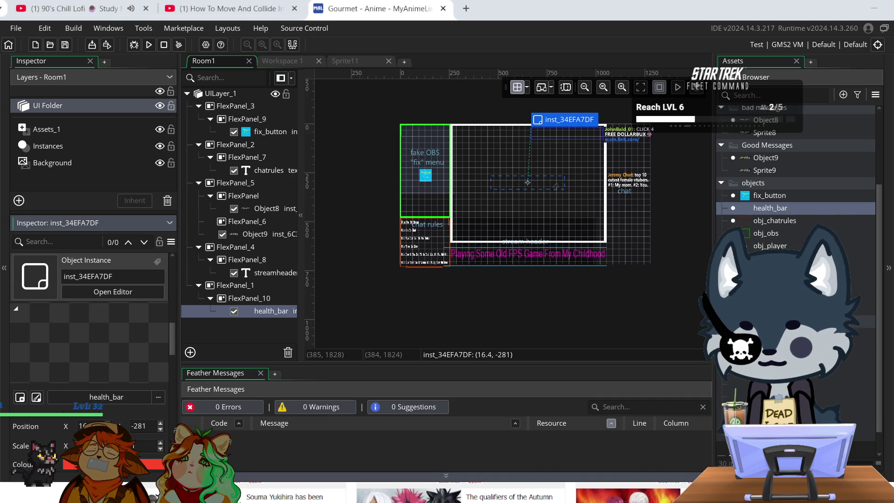
{"action": "key", "text": "alt+Tab"}
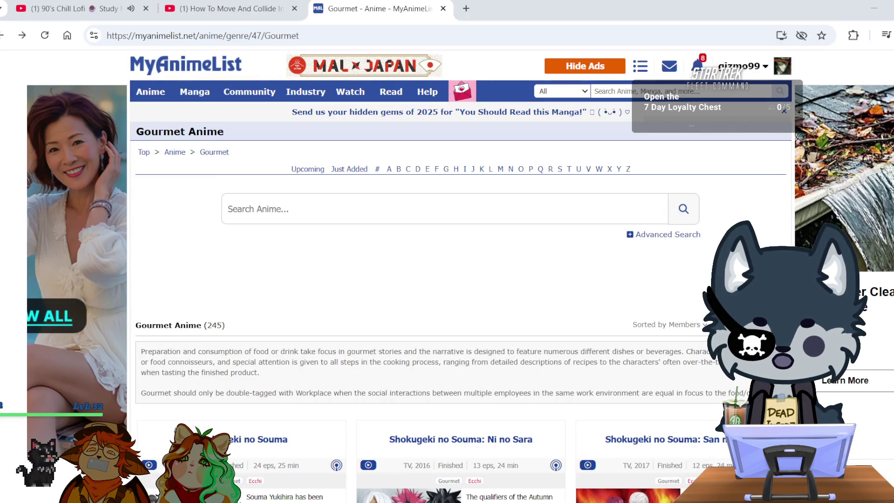
- Search MyAnimeList for 'polar bear cafe'
{"action": "left_click", "coordinate": [626, 91]}
{"action": "type", "text": "polar"}
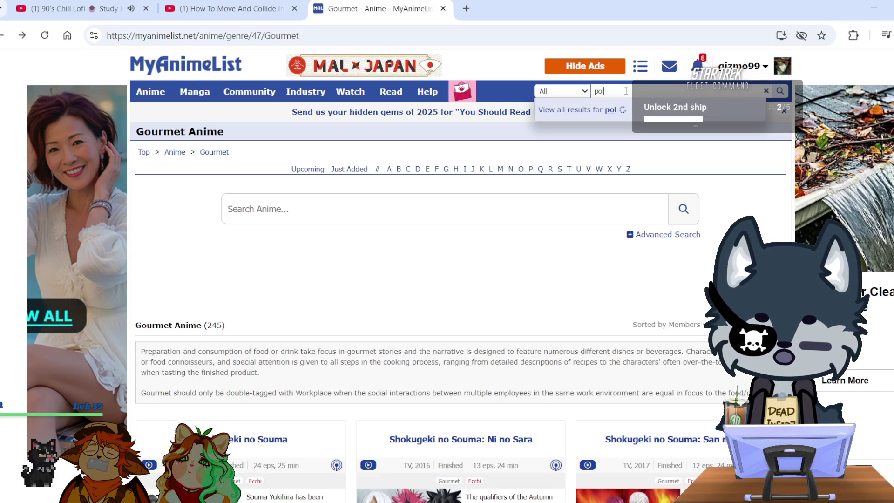
{"action": "type", "text": " bea"}
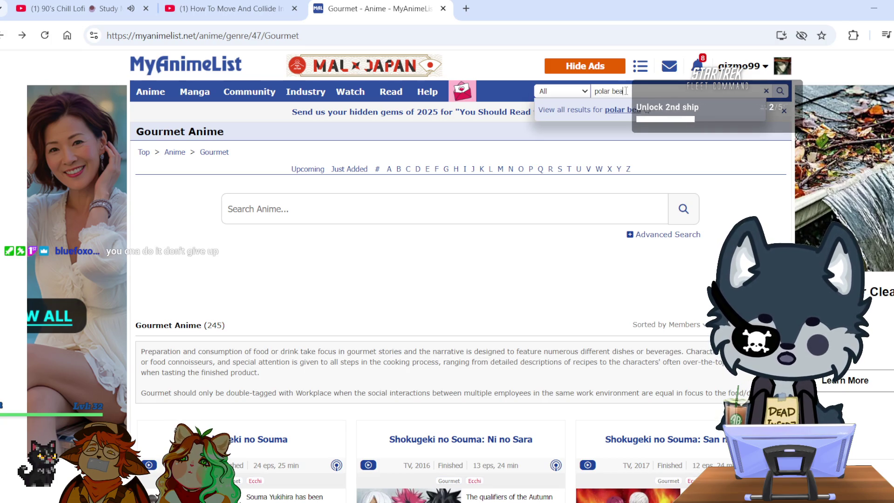
{"action": "type", "text": "r cafe"}
{"action": "key", "text": "Return"}
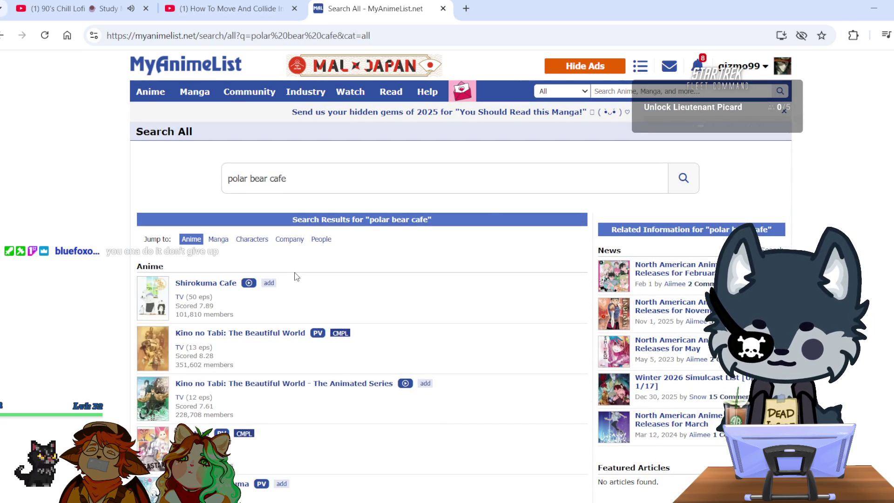
{"action": "scroll", "coordinate": [298, 273], "scroll_direction": "down", "scroll_amount": 1}
- Look over the Shirokuma Cafe anime page, then go back to the search results
{"action": "left_click", "coordinate": [218, 221]}
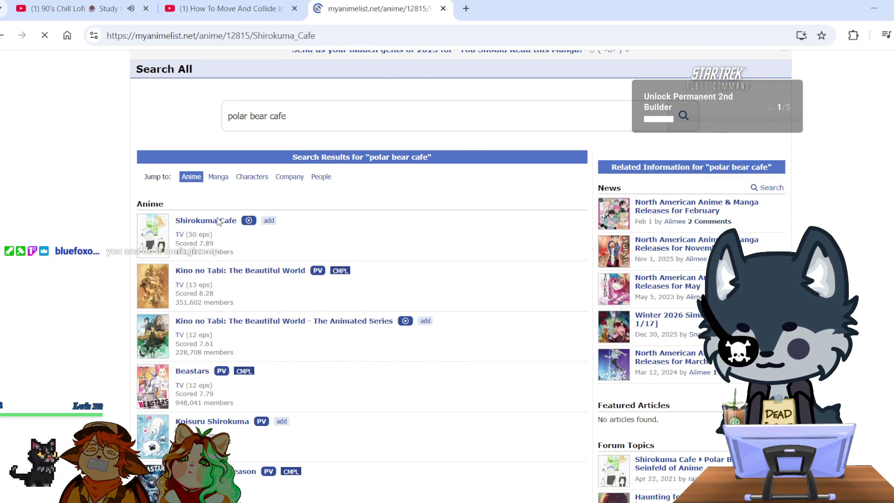
{"action": "left_click", "coordinate": [209, 35]}
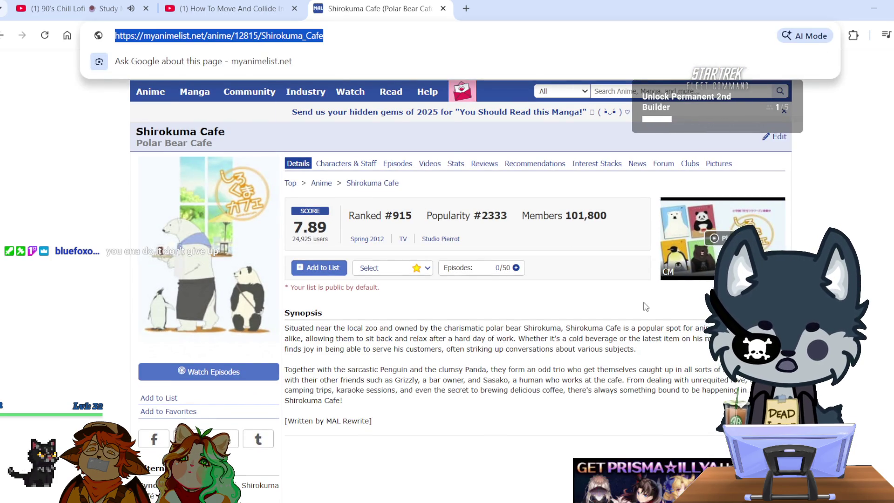
{"action": "left_click", "coordinate": [680, 82]}
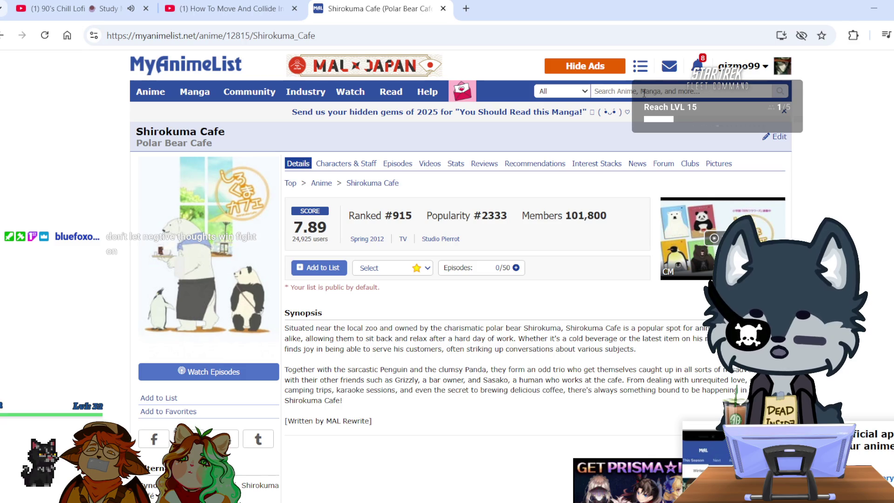
{"action": "scroll", "coordinate": [487, 270], "scroll_direction": "down", "scroll_amount": 5}
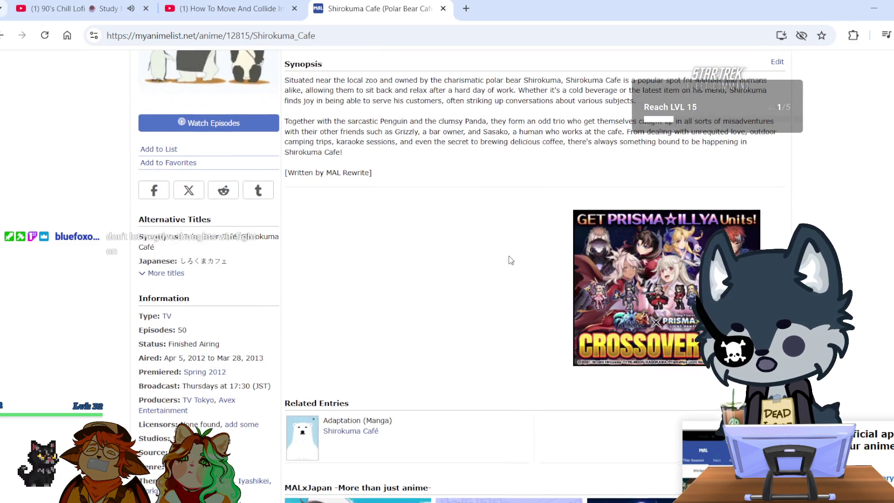
{"action": "scroll", "coordinate": [511, 260], "scroll_direction": "up", "scroll_amount": 5}
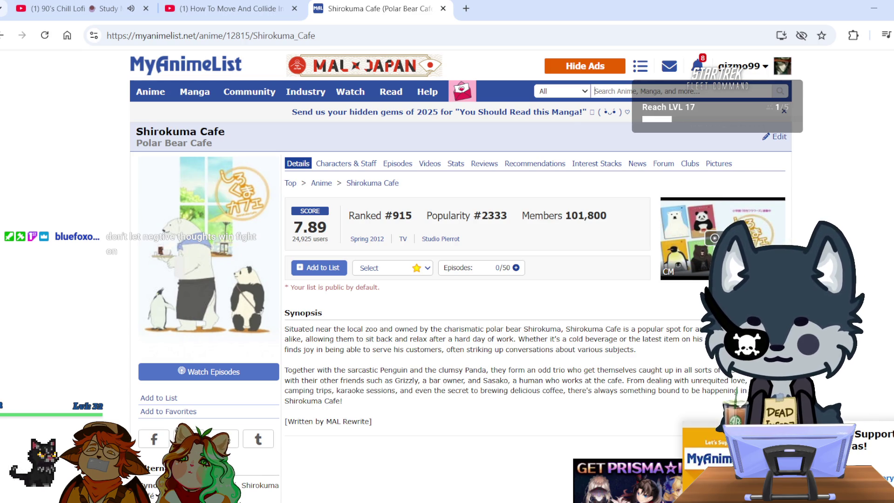
{"action": "left_click", "coordinate": [2, 36]}
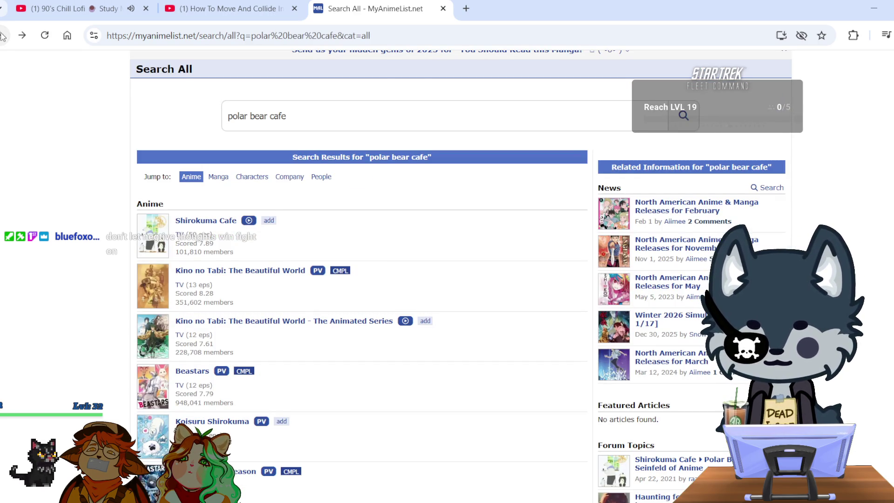
- Go back to the Gourmet genre page and scroll down to the Isekai Shokudou 2 row
{"action": "left_click", "coordinate": [2, 36]}
{"action": "scroll", "coordinate": [299, 259], "scroll_direction": "down", "scroll_amount": 4}
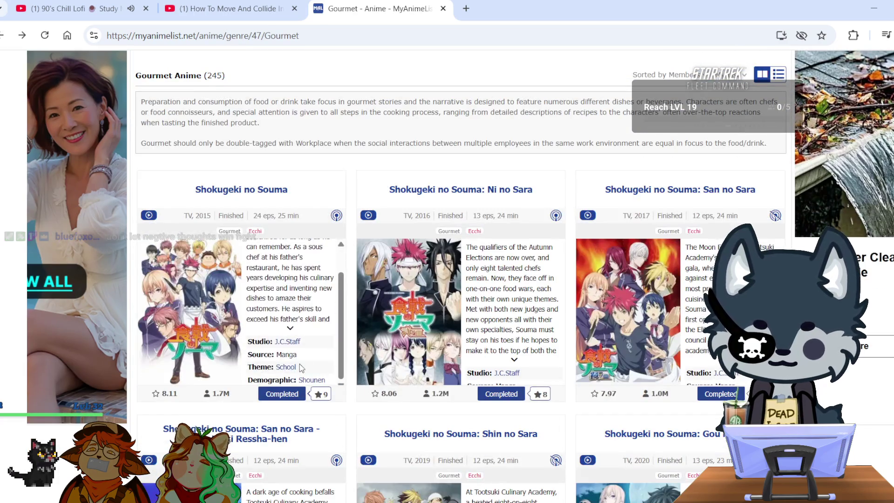
{"action": "scroll", "coordinate": [300, 368], "scroll_direction": "down", "scroll_amount": 7}
{"action": "scroll", "coordinate": [881, 344], "scroll_direction": "down", "scroll_amount": 11}
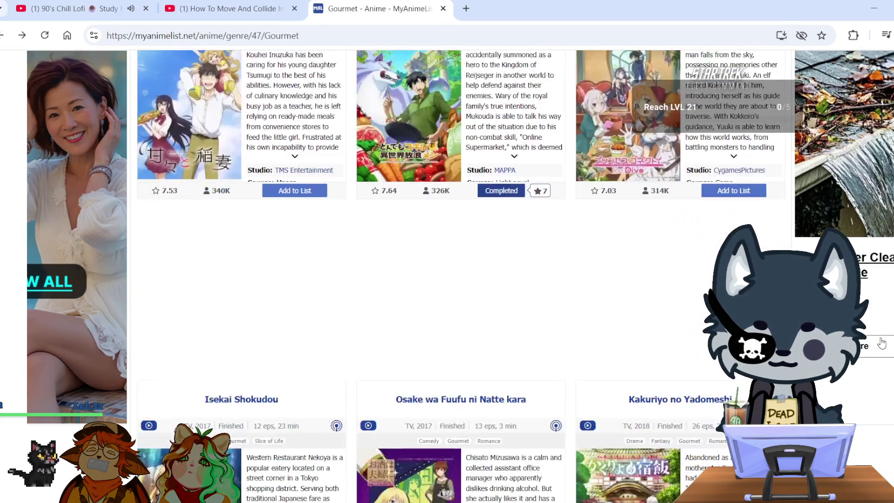
{"action": "scroll", "coordinate": [882, 343], "scroll_direction": "down", "scroll_amount": 15}
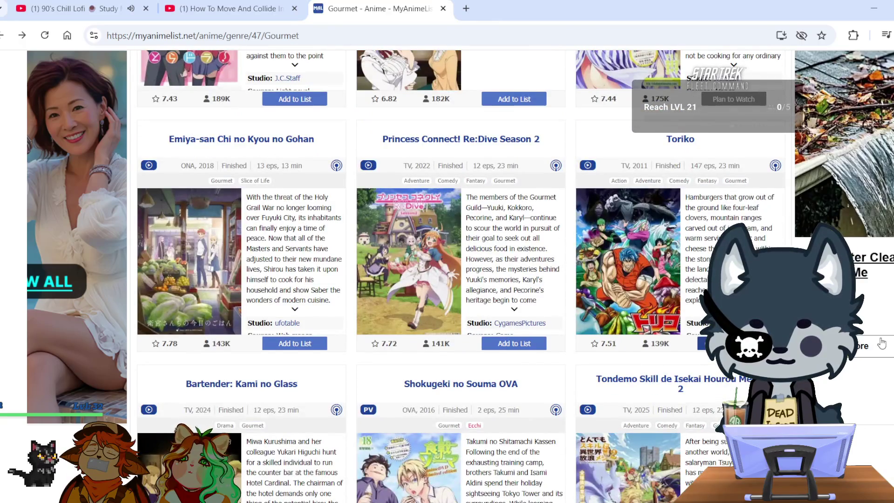
{"action": "scroll", "coordinate": [882, 344], "scroll_direction": "down", "scroll_amount": 4}
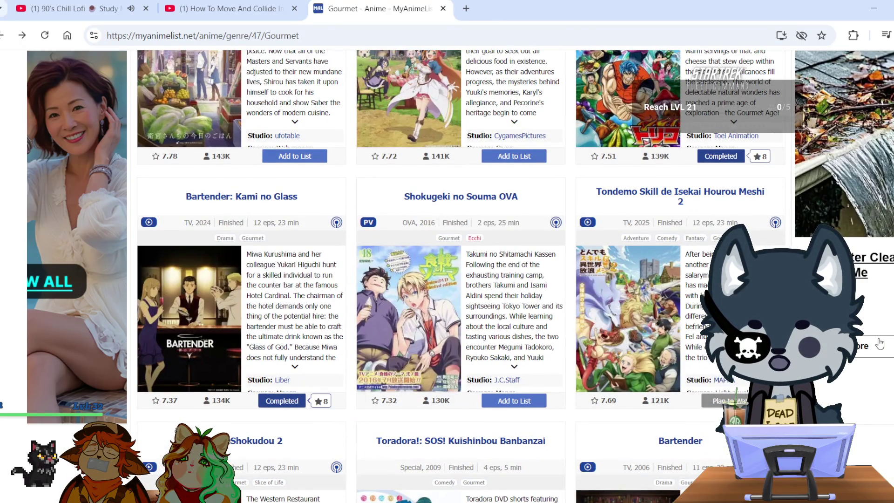
{"action": "scroll", "coordinate": [881, 343], "scroll_direction": "down", "scroll_amount": 4}
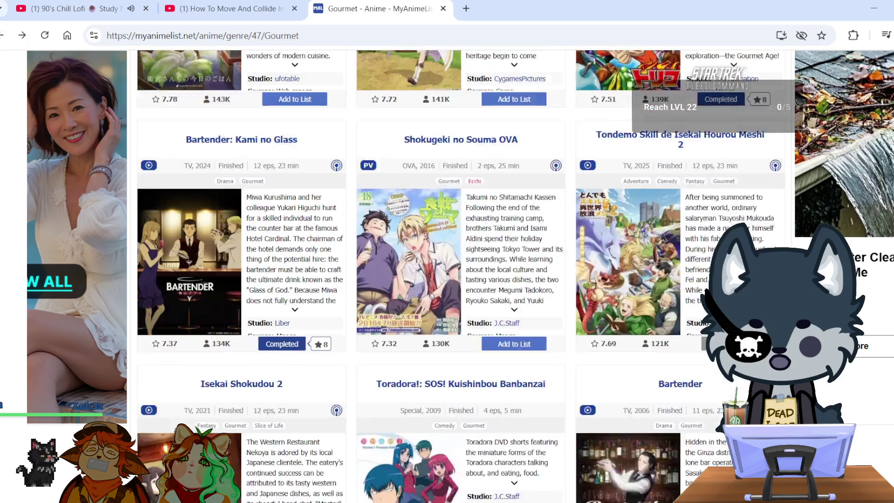
{"action": "scroll", "coordinate": [823, 379], "scroll_direction": "down", "scroll_amount": 4}
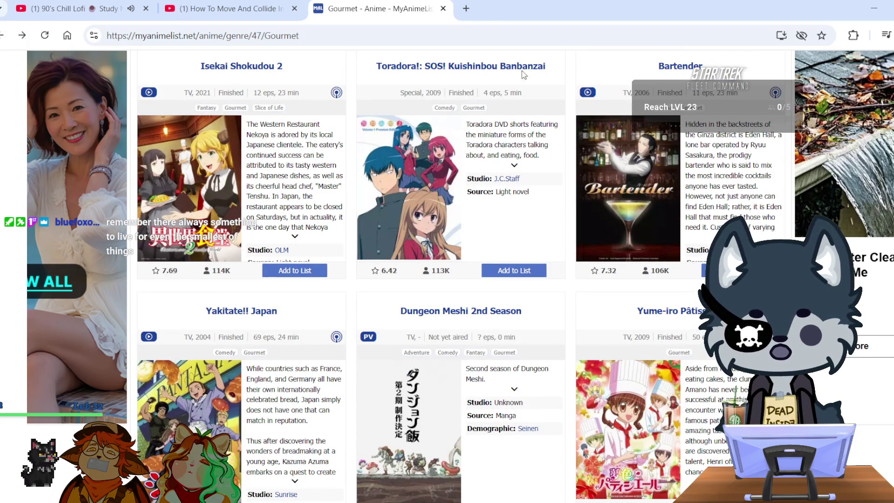
- Open a new tab and enter 'princess jellyfish' in the address bar after discarding 'jelly'
{"action": "left_click", "coordinate": [463, 10]}
{"action": "type", "text": "j"}
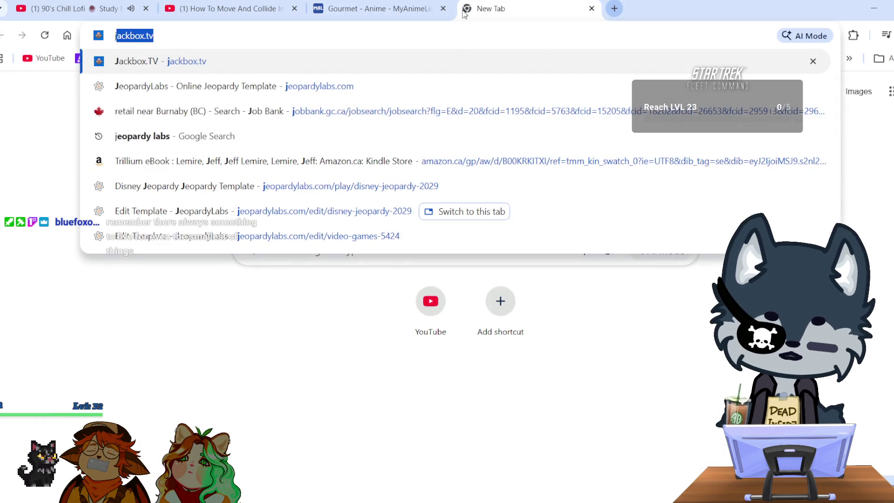
{"action": "type", "text": "ellyf"}
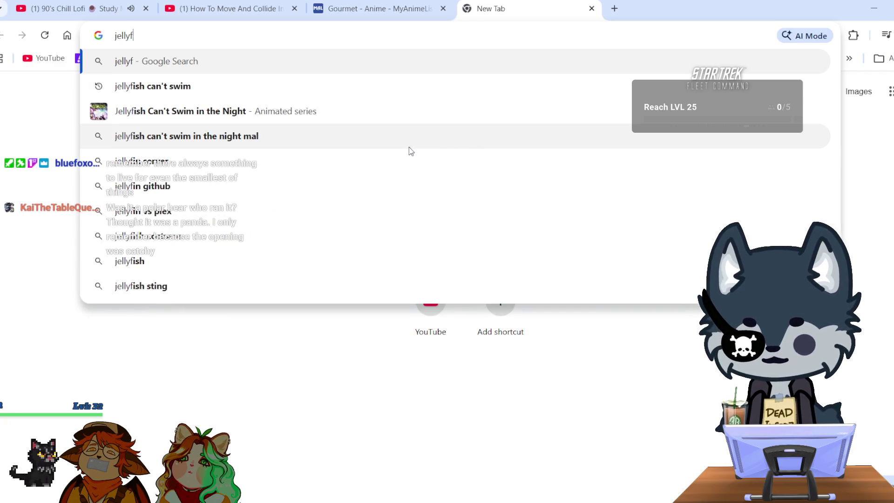
{"action": "key", "text": "BackSpace"}
{"action": "key", "text": "BackSpace"}
{"action": "key", "text": "BackSpace"}
{"action": "type", "text": "pr"}
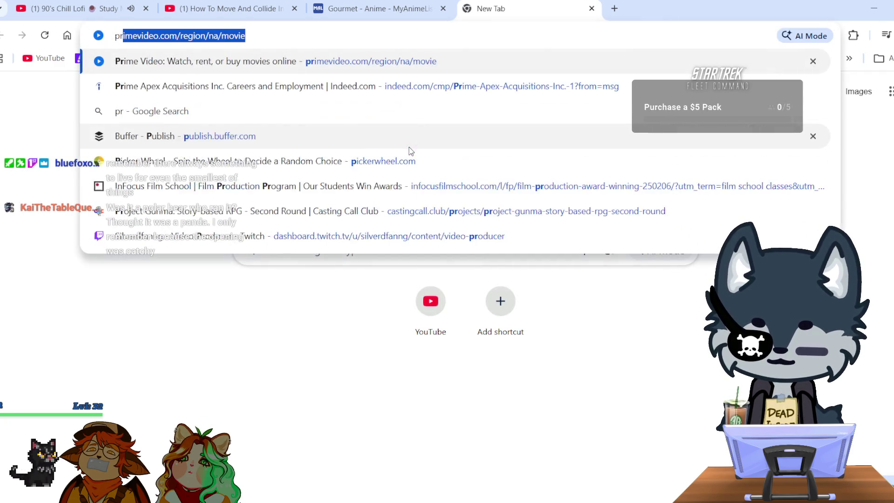
{"action": "type", "text": "incess je"}
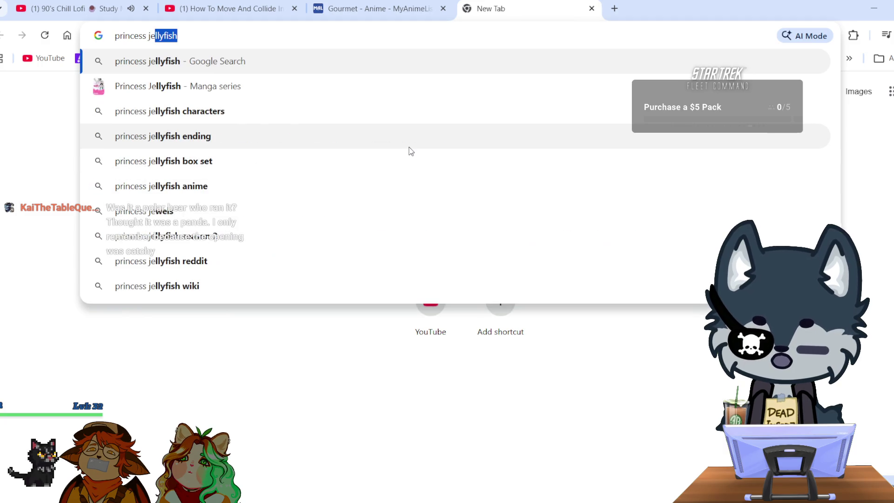
{"action": "type", "text": "llyfis"}
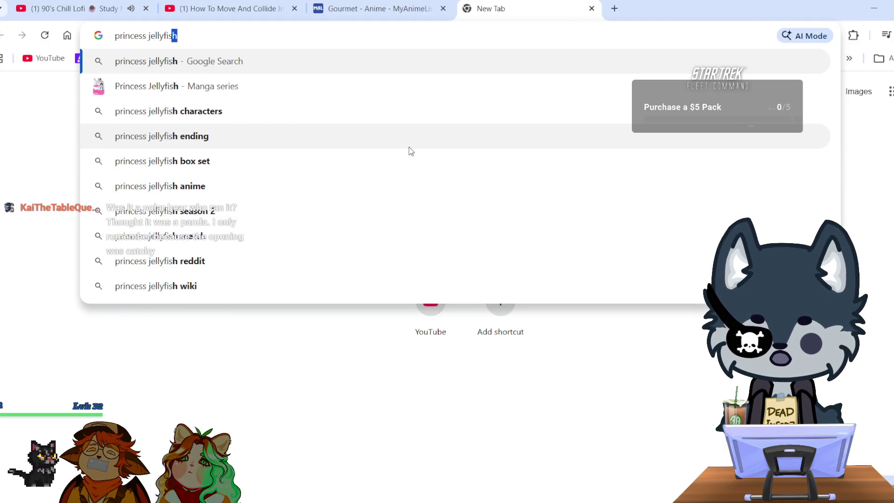
{"action": "type", "text": "h"}
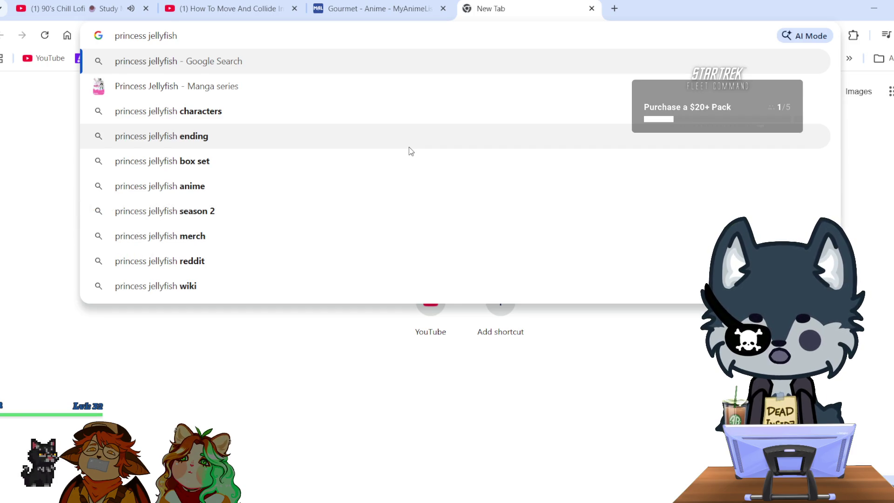
- Run the Google search for princess jellyfish and skim the results
{"action": "left_click", "coordinate": [276, 61]}
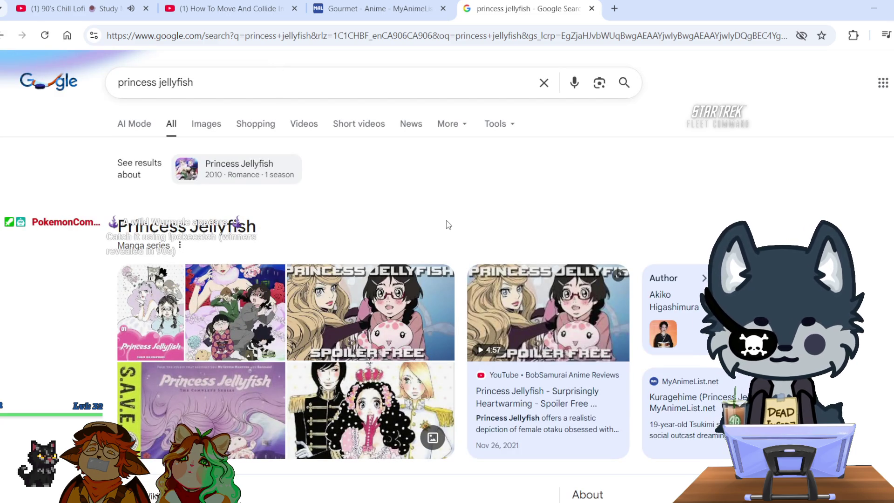
{"action": "scroll", "coordinate": [448, 225], "scroll_direction": "down", "scroll_amount": 5}
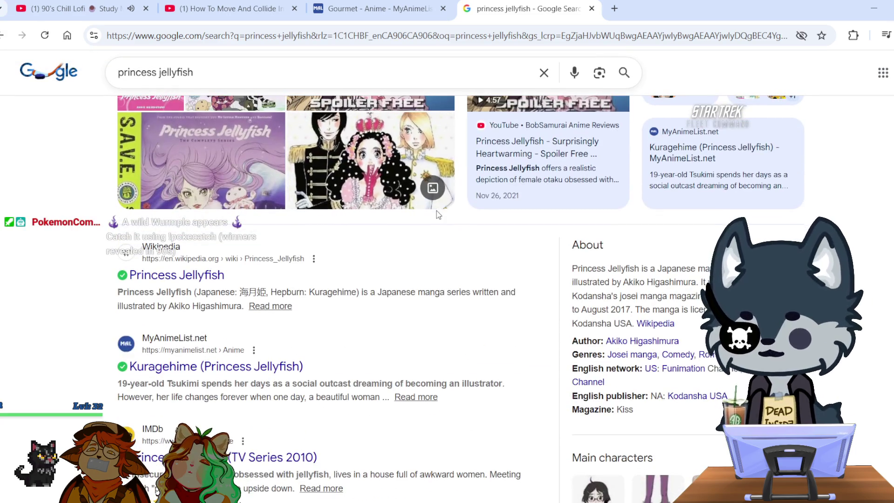
{"action": "scroll", "coordinate": [272, 142], "scroll_direction": "up", "scroll_amount": 5}
- Refine the query to 'princess jellyfish wear watch', browse the results, and close the tab
{"action": "left_click", "coordinate": [247, 87]}
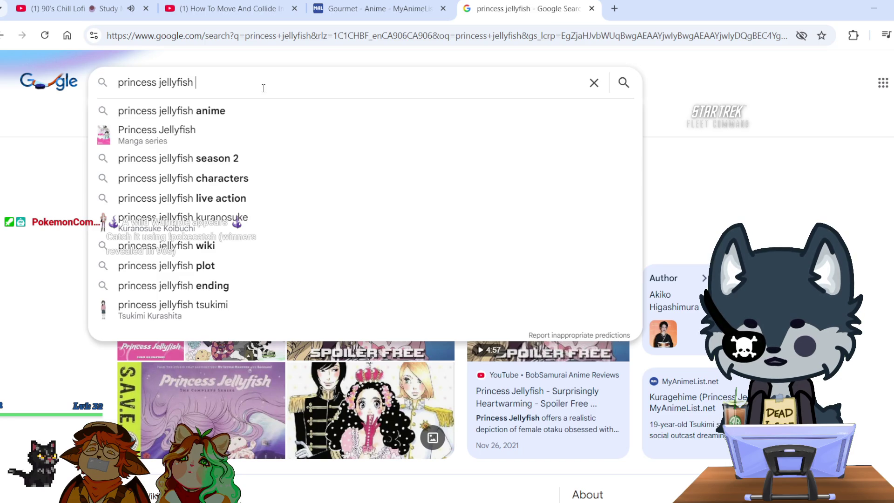
{"action": "type", "text": "wear watch"}
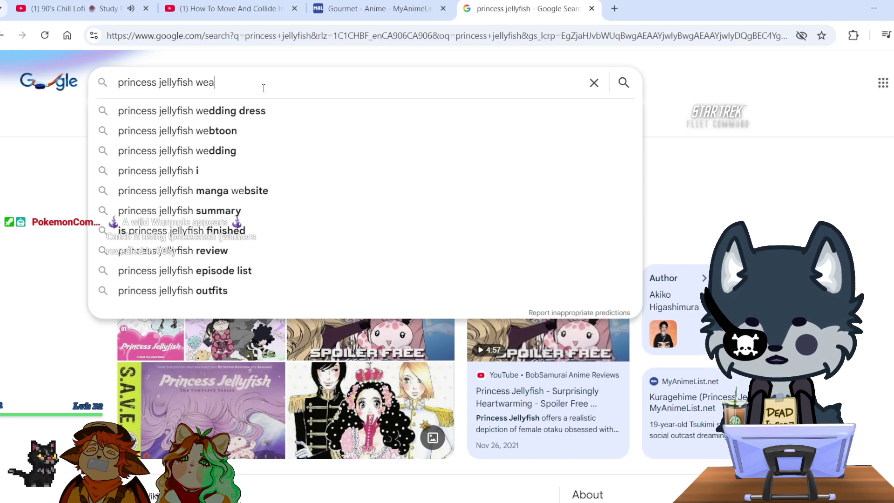
{"action": "key", "text": "Return"}
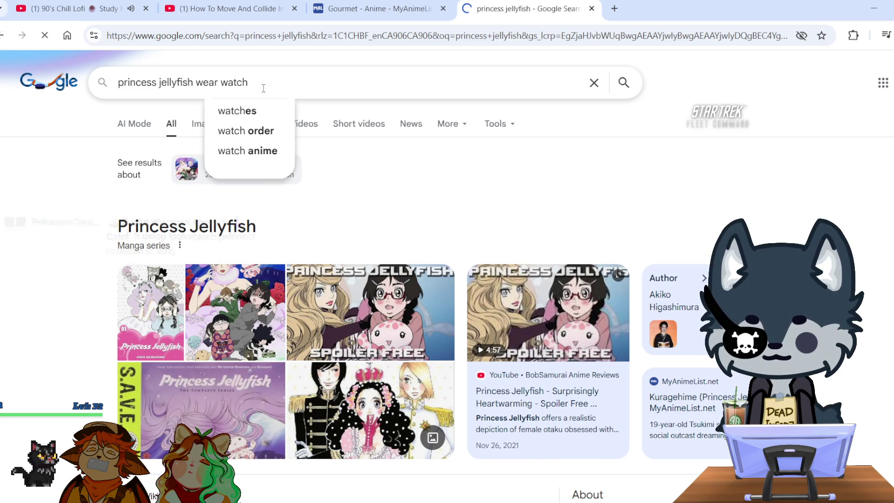
{"action": "scroll", "coordinate": [326, 251], "scroll_direction": "down", "scroll_amount": 5}
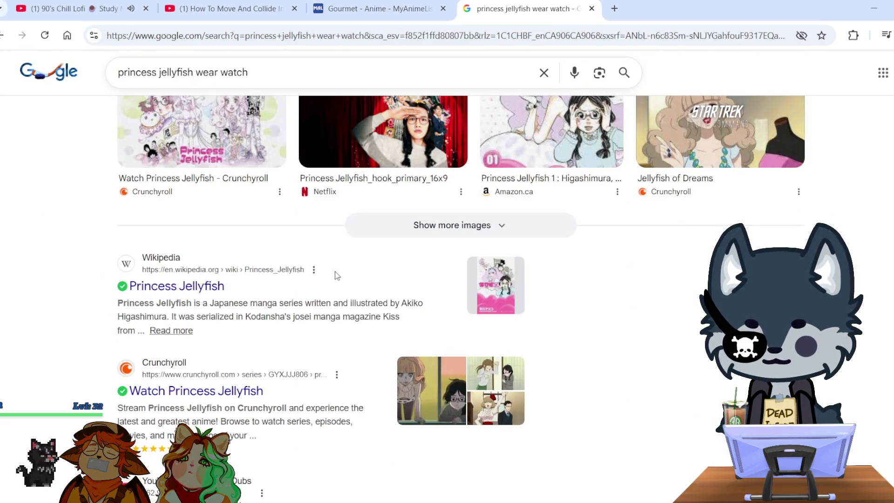
{"action": "scroll", "coordinate": [337, 276], "scroll_direction": "down", "scroll_amount": 4}
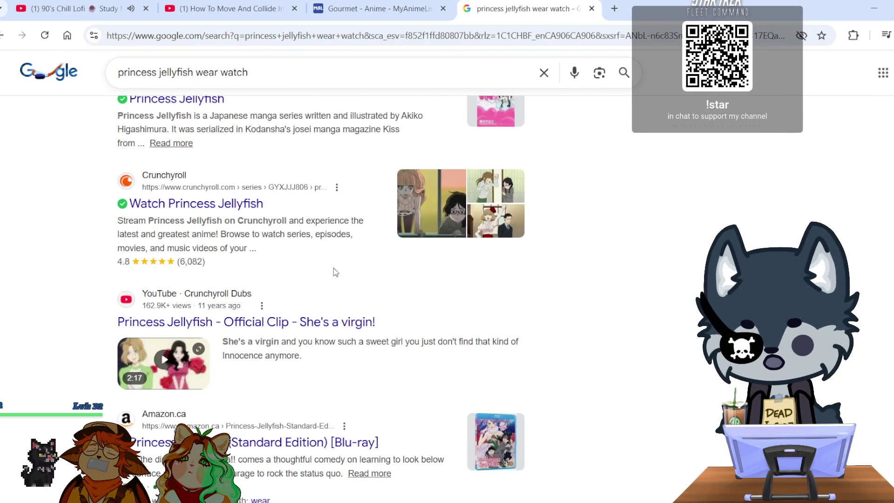
{"action": "scroll", "coordinate": [334, 269], "scroll_direction": "down", "scroll_amount": 8}
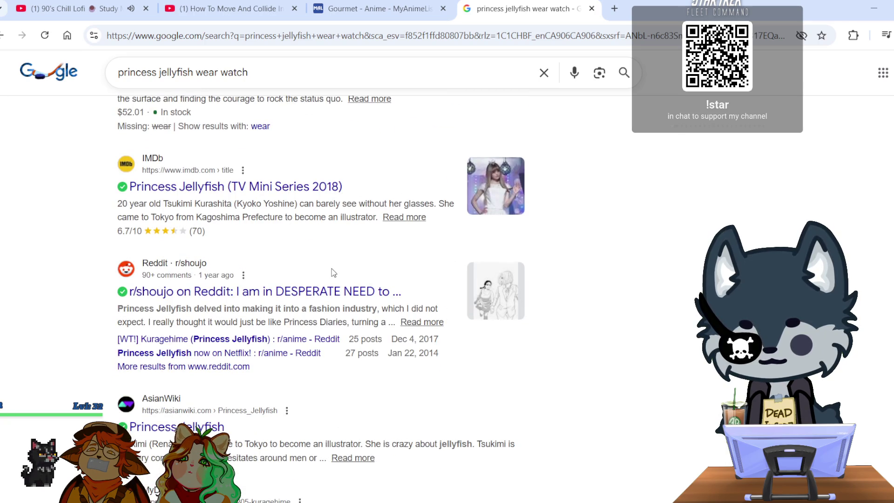
{"action": "scroll", "coordinate": [334, 272], "scroll_direction": "up", "scroll_amount": 15}
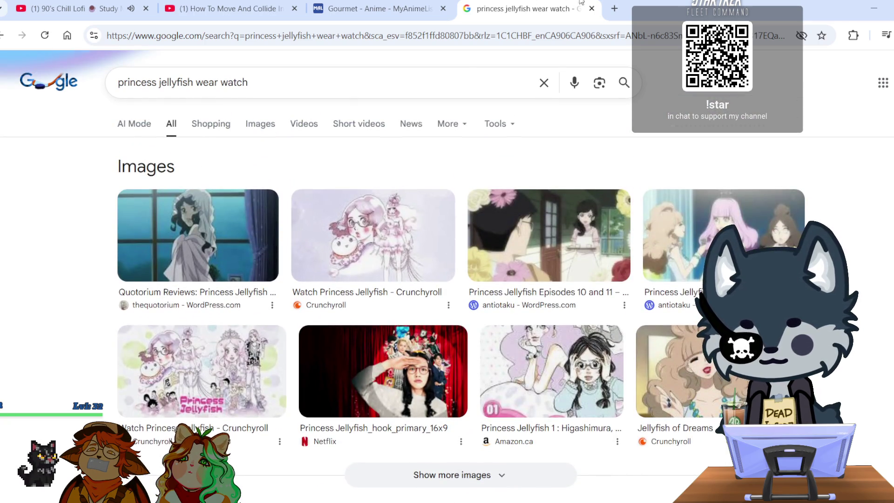
{"action": "left_click", "coordinate": [592, 9]}
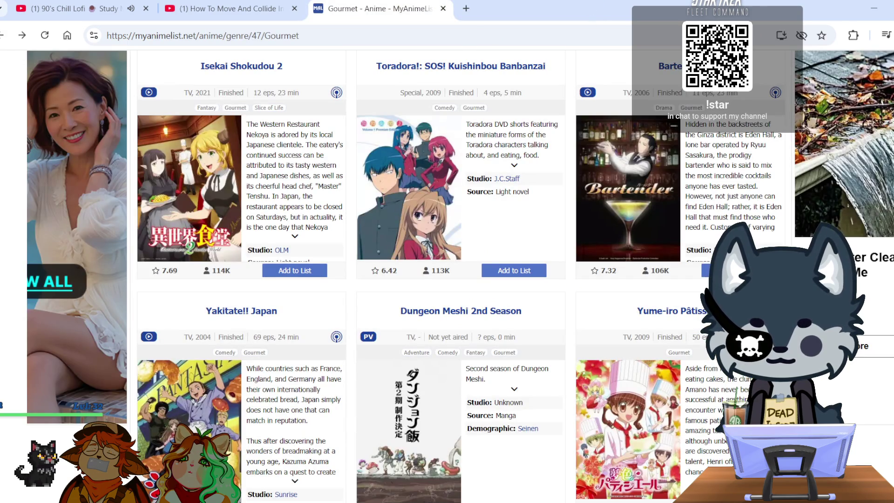
- Scroll down the Gourmet anime list past Ristorante Paradiso, then back up toward the header
{"action": "scroll", "coordinate": [438, 274], "scroll_direction": "down", "scroll_amount": 1}
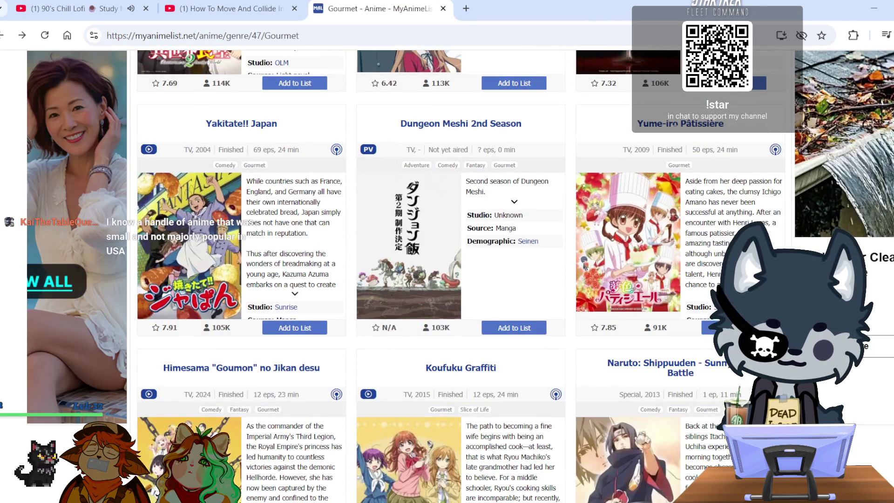
{"action": "scroll", "coordinate": [551, 230], "scroll_direction": "down", "scroll_amount": 7}
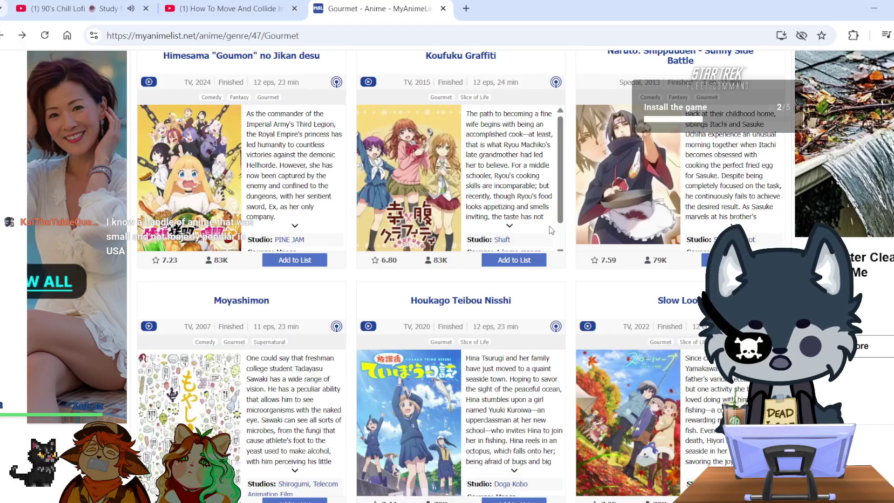
{"action": "scroll", "coordinate": [551, 230], "scroll_direction": "down", "scroll_amount": 1}
{"action": "scroll", "coordinate": [878, 378], "scroll_direction": "down", "scroll_amount": 5}
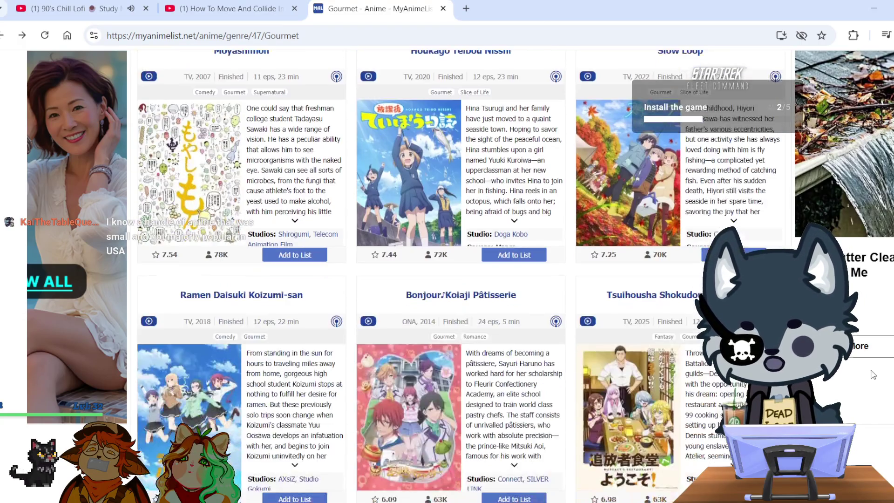
{"action": "scroll", "coordinate": [870, 361], "scroll_direction": "down", "scroll_amount": 9}
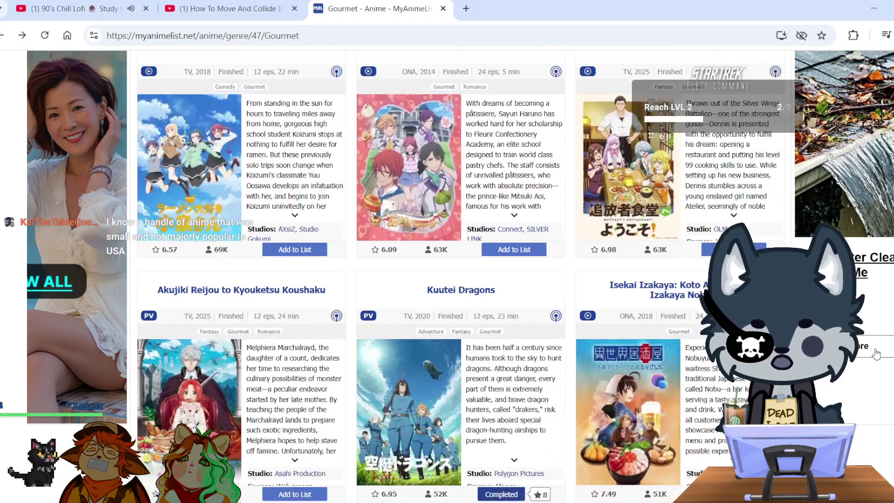
{"action": "scroll", "coordinate": [864, 344], "scroll_direction": "down", "scroll_amount": 3}
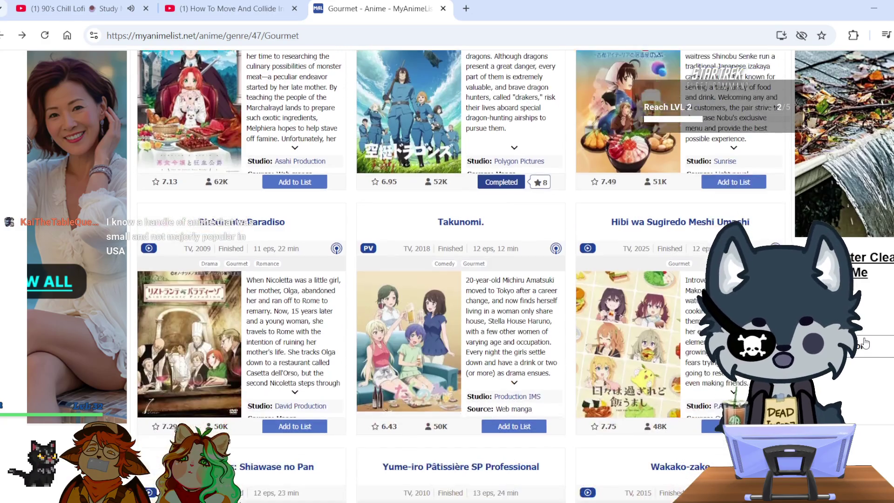
{"action": "scroll", "coordinate": [864, 344], "scroll_direction": "down", "scroll_amount": 1}
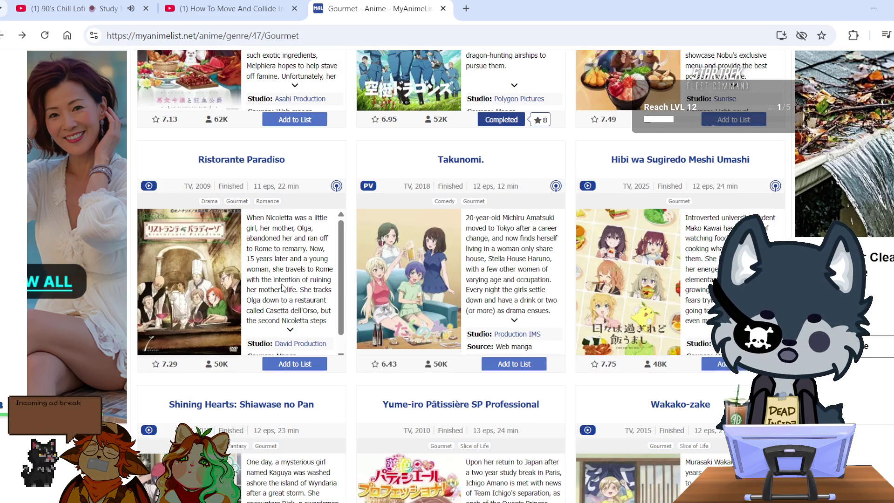
{"action": "scroll", "coordinate": [283, 287], "scroll_direction": "down", "scroll_amount": 10}
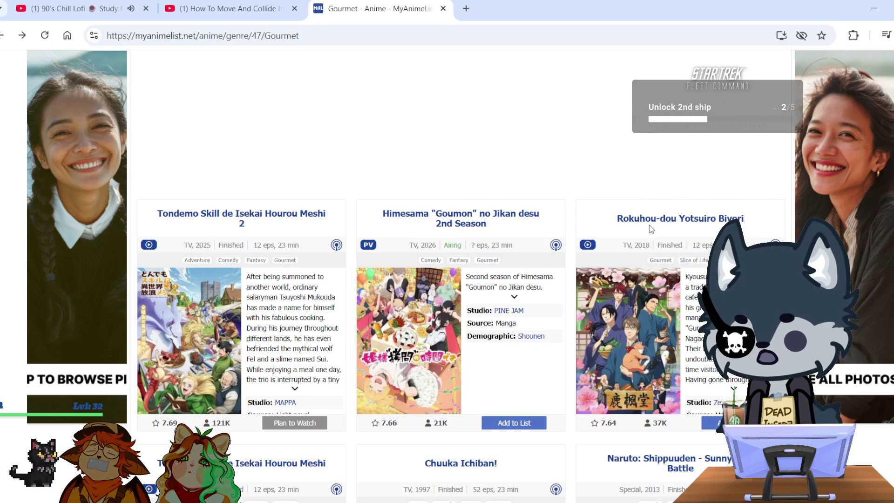
{"action": "scroll", "coordinate": [650, 225], "scroll_direction": "up", "scroll_amount": 10}
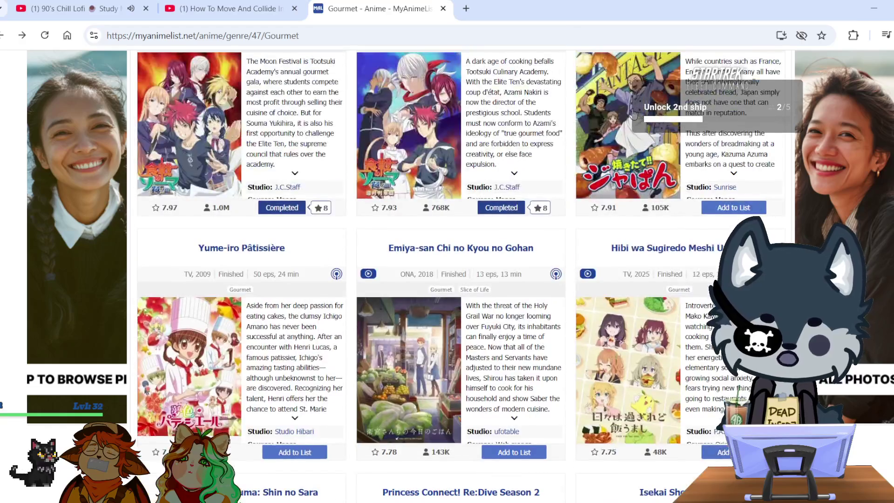
{"action": "scroll", "coordinate": [634, 115], "scroll_direction": "up", "scroll_amount": 10}
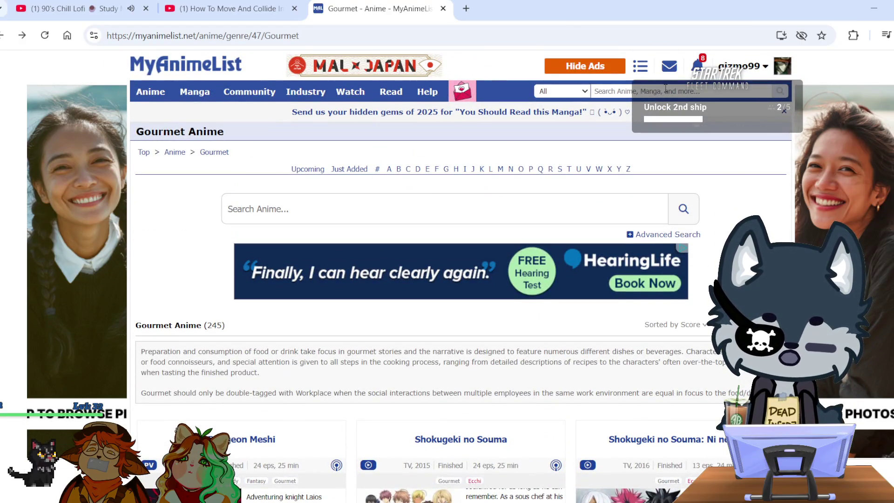
- Search MyAnimeList for 'fighting foodons' and open the Kakutou Ryouri Densetsu Bistro Recipe entry
{"action": "left_click", "coordinate": [666, 91]}
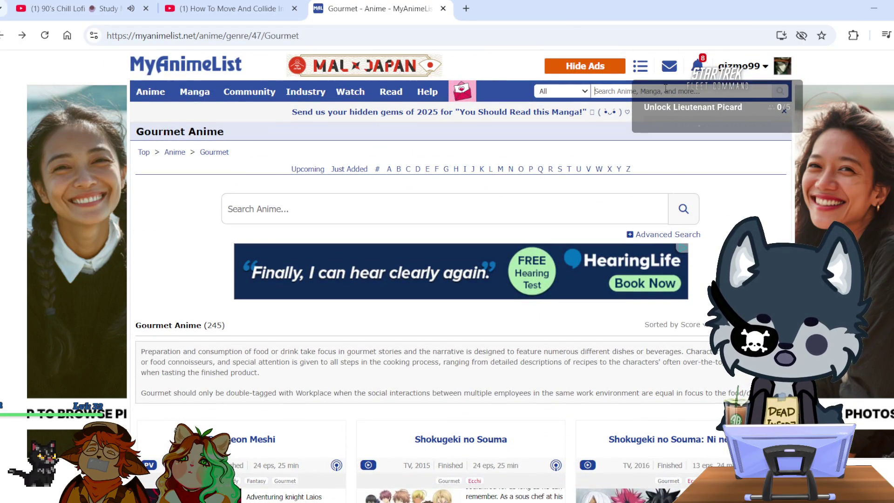
{"action": "type", "text": "fighting"}
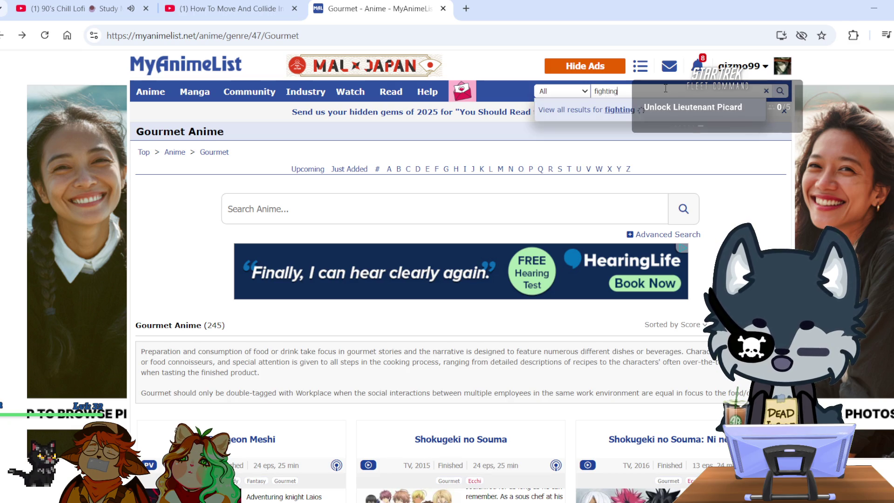
{"action": "type", "text": " foodons"}
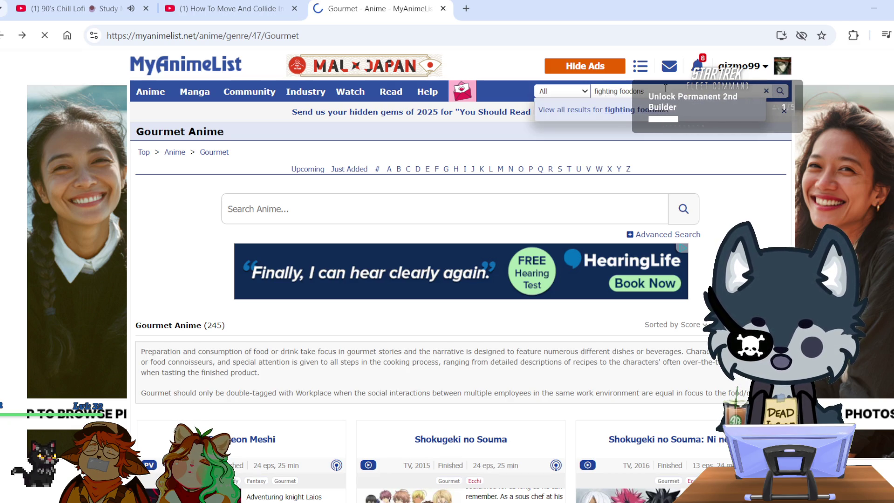
{"action": "key", "text": "Return"}
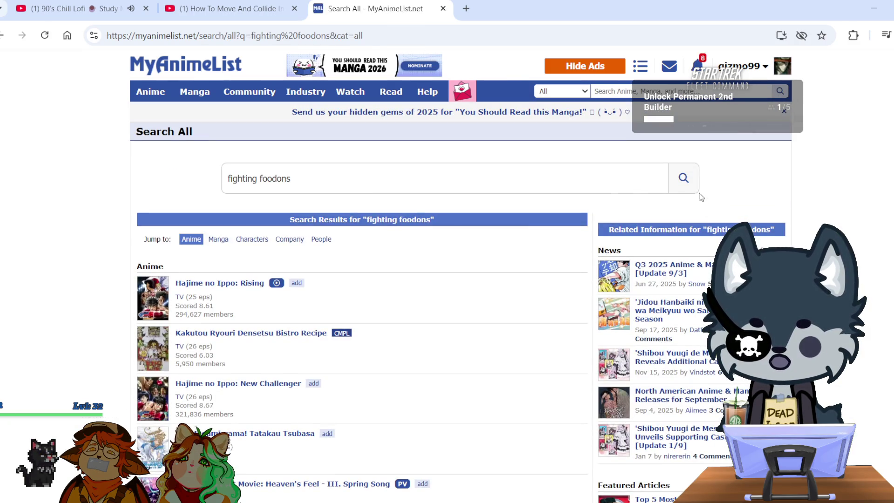
{"action": "scroll", "coordinate": [353, 288], "scroll_direction": "down", "scroll_amount": 4}
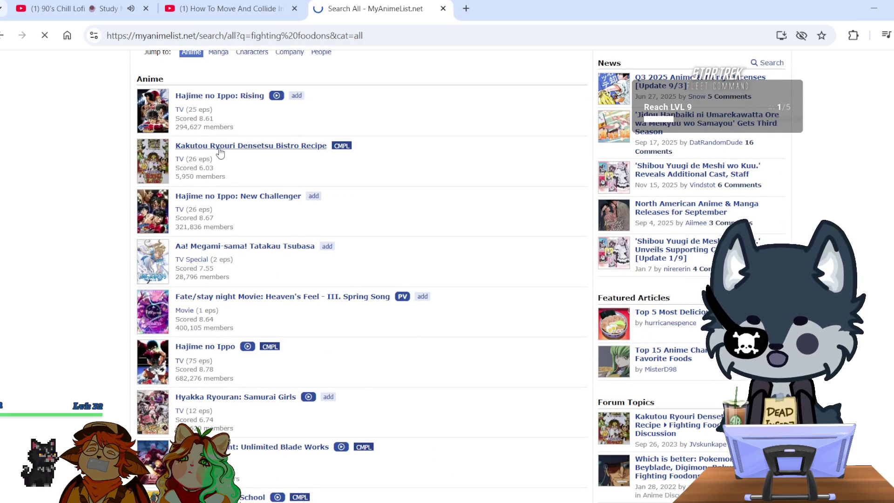
{"action": "left_click", "coordinate": [219, 149]}
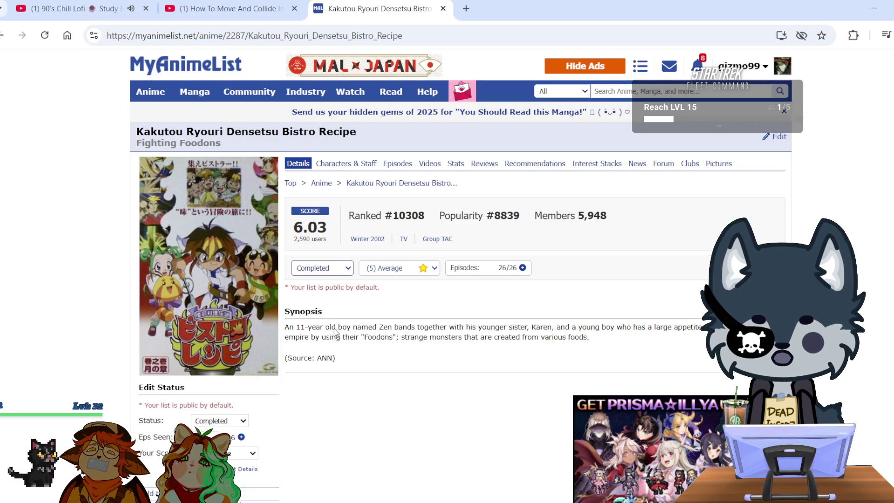
{"action": "left_click", "coordinate": [253, 36]}
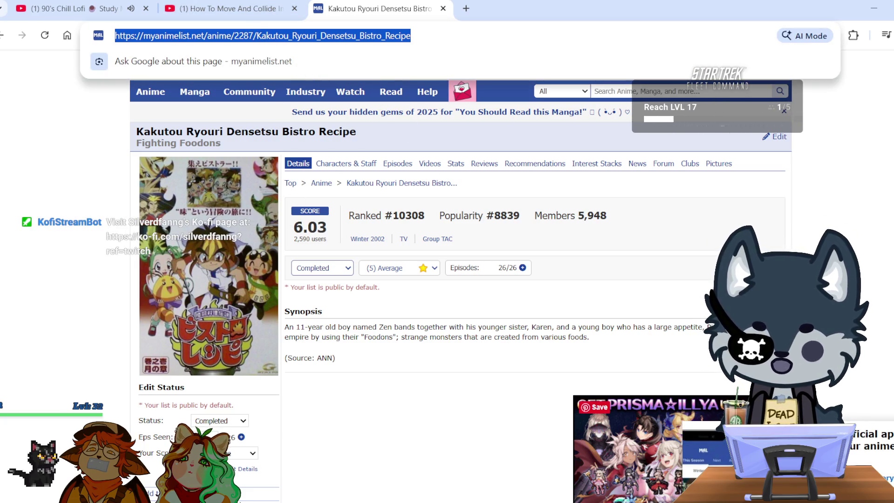
{"action": "key", "text": "Escape"}
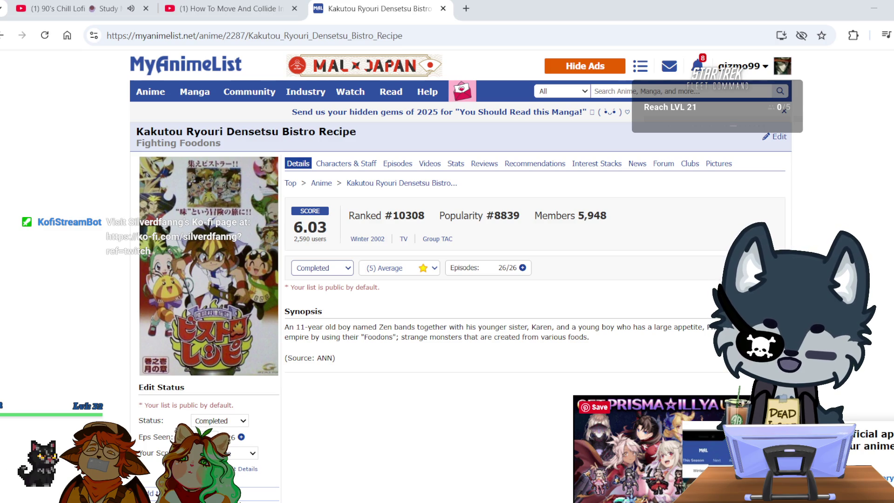
{"action": "key", "text": "ctrl+l"}
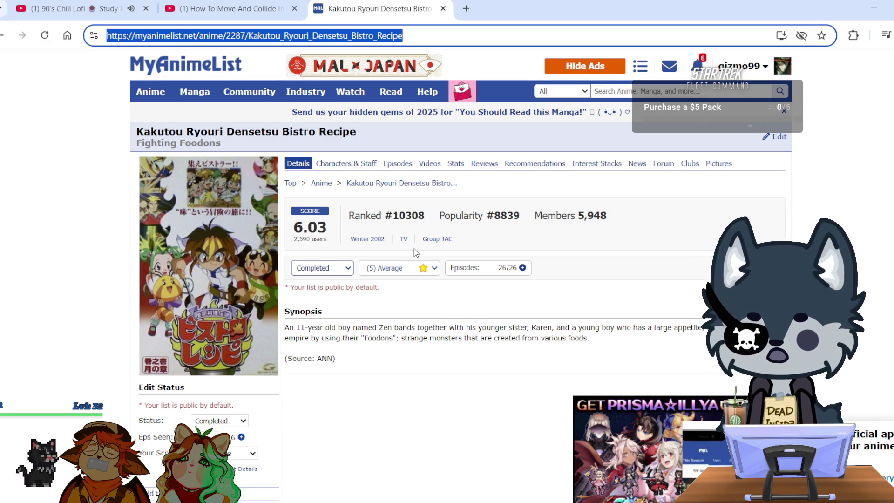
{"action": "scroll", "coordinate": [393, 316], "scroll_direction": "down", "scroll_amount": 20}
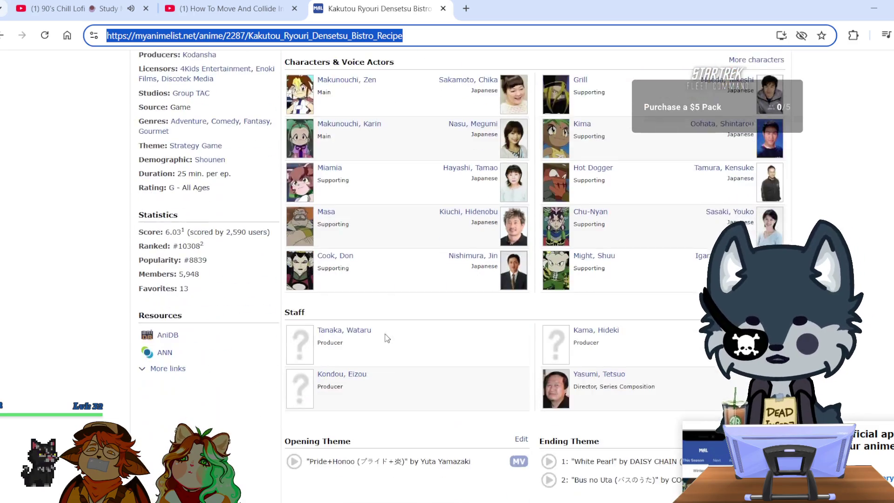
{"action": "scroll", "coordinate": [380, 354], "scroll_direction": "up", "scroll_amount": 20}
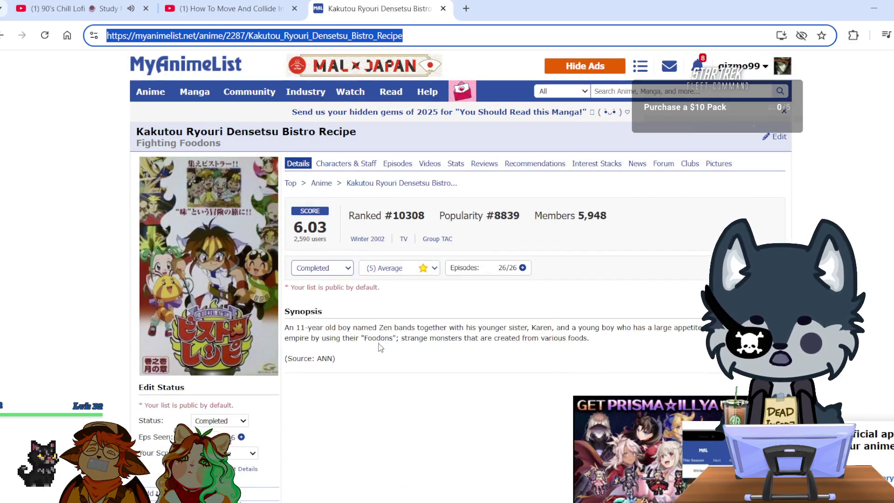
{"action": "left_click", "coordinate": [379, 319]}
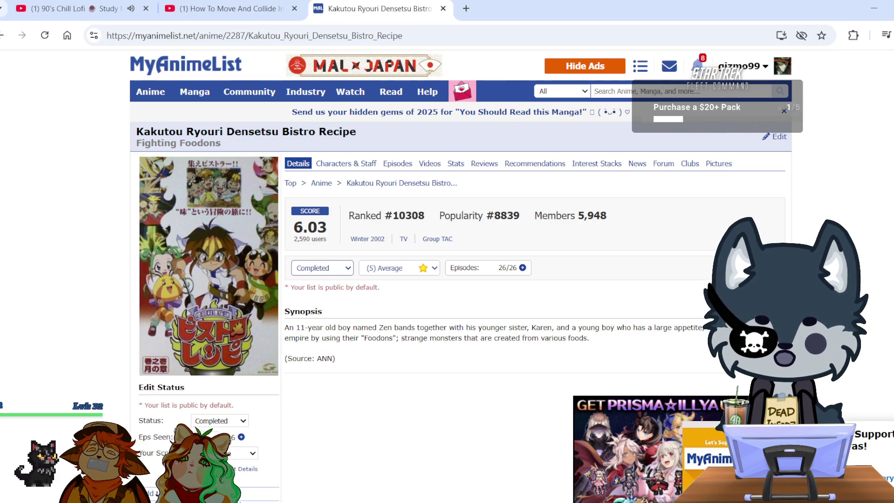
{"action": "left_click", "coordinate": [698, 66]}
{"action": "left_click", "coordinate": [857, 171]}
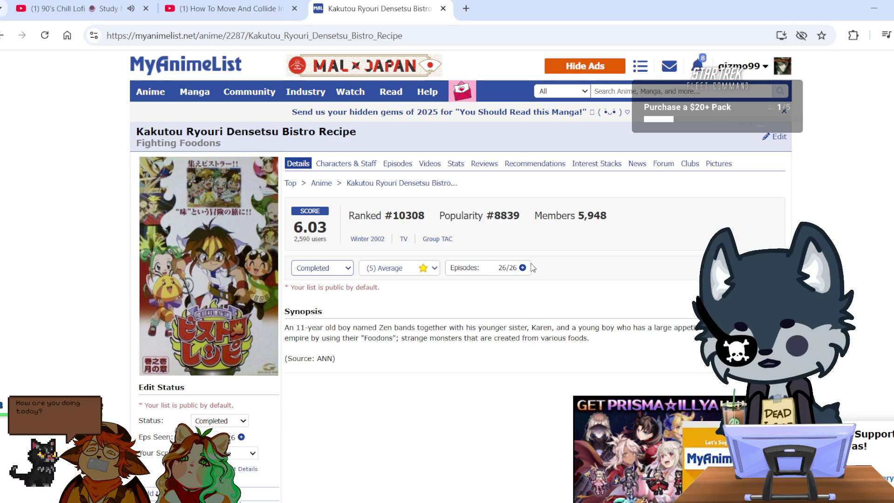
{"action": "scroll", "coordinate": [490, 253], "scroll_direction": "down", "scroll_amount": 7}
{"action": "scroll", "coordinate": [491, 254], "scroll_direction": "up", "scroll_amount": 7}
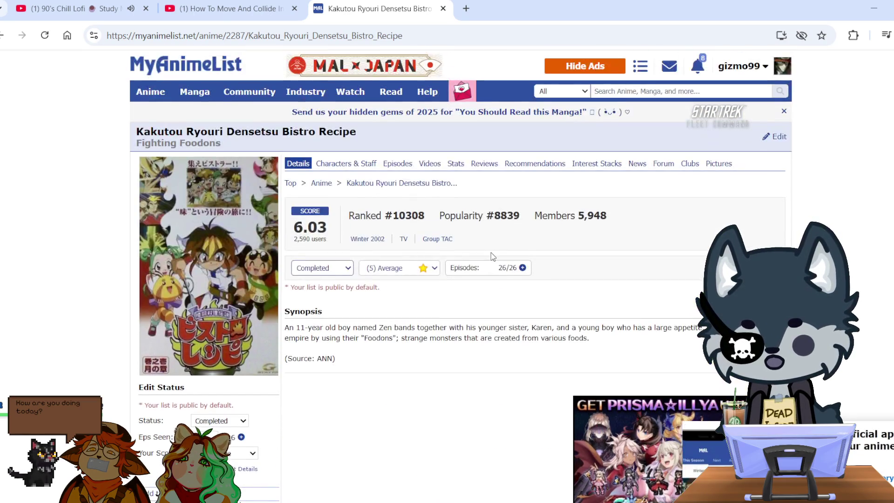
- On the YouTube tab, search for 'fighting foodons theme song' using the suggestion list
{"action": "left_click", "coordinate": [247, 9]}
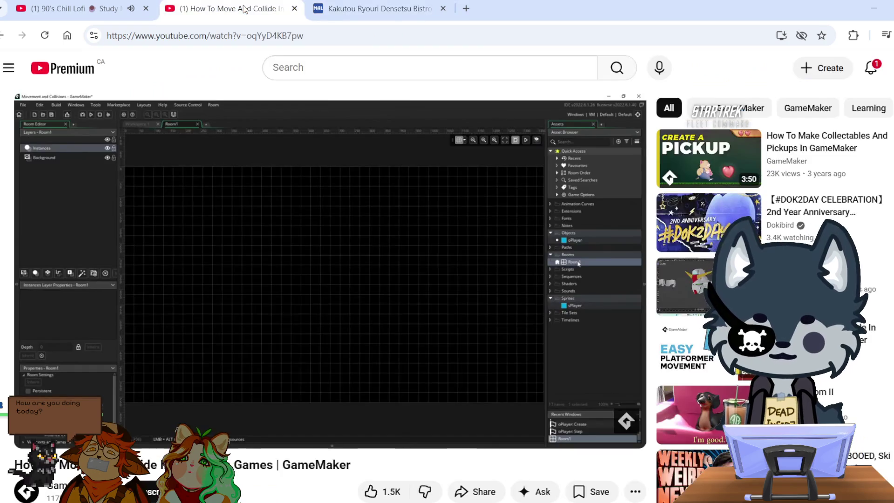
{"action": "left_click", "coordinate": [395, 3]}
{"action": "left_click", "coordinate": [223, 8]}
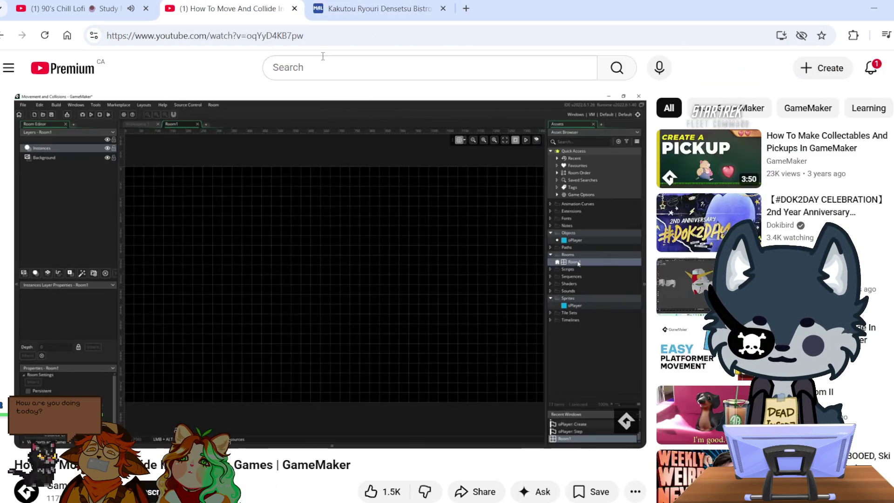
{"action": "left_click", "coordinate": [334, 67]}
{"action": "type", "text": "fighti"}
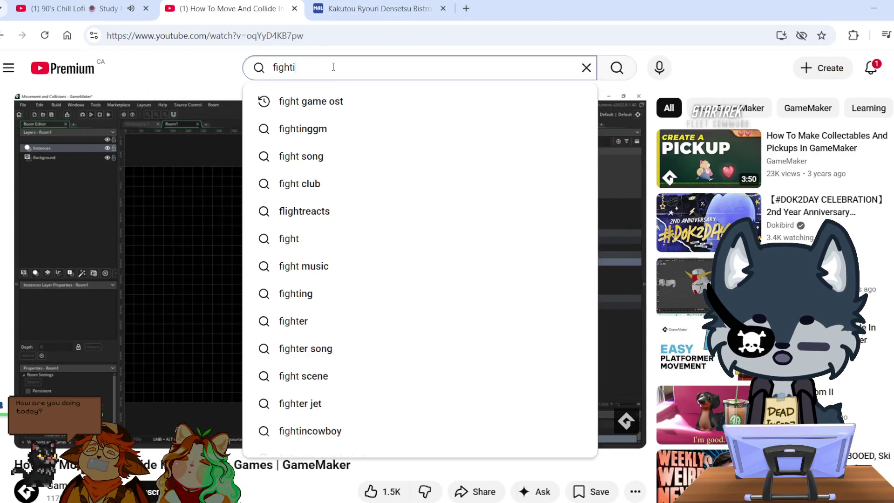
{"action": "type", "text": "n fooddosn"}
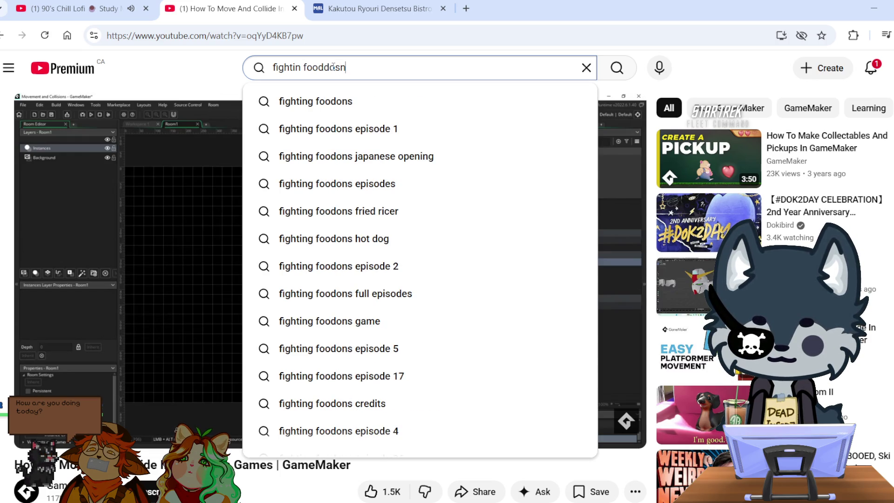
{"action": "type", "text": " theme"}
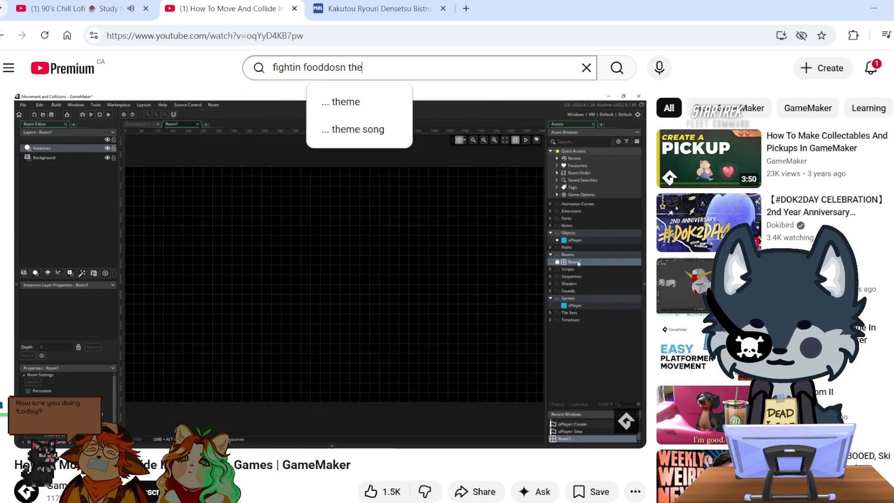
{"action": "left_click", "coordinate": [431, 112]}
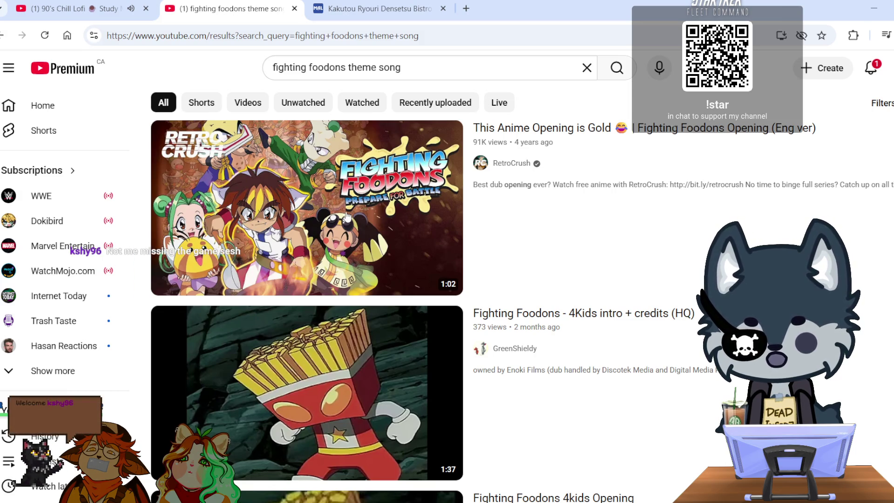
{"action": "scroll", "coordinate": [345, 217], "scroll_direction": "down", "scroll_amount": 5}
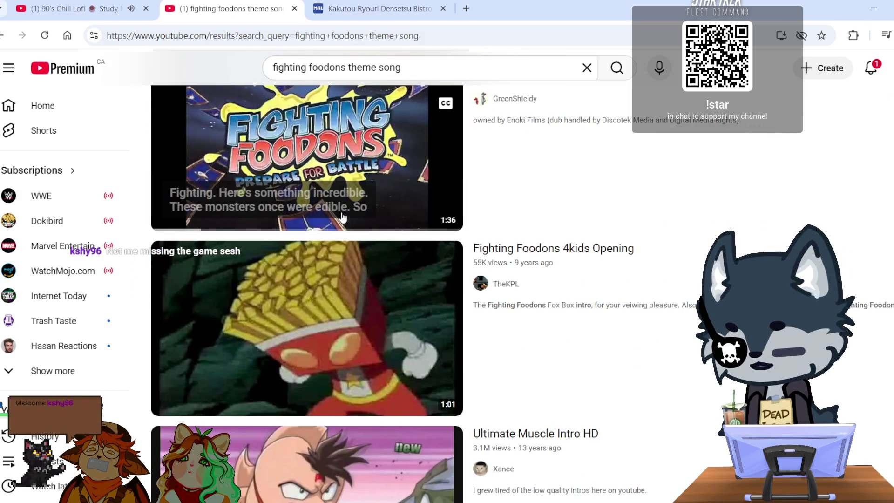
{"action": "scroll", "coordinate": [320, 217], "scroll_direction": "up", "scroll_amount": 4}
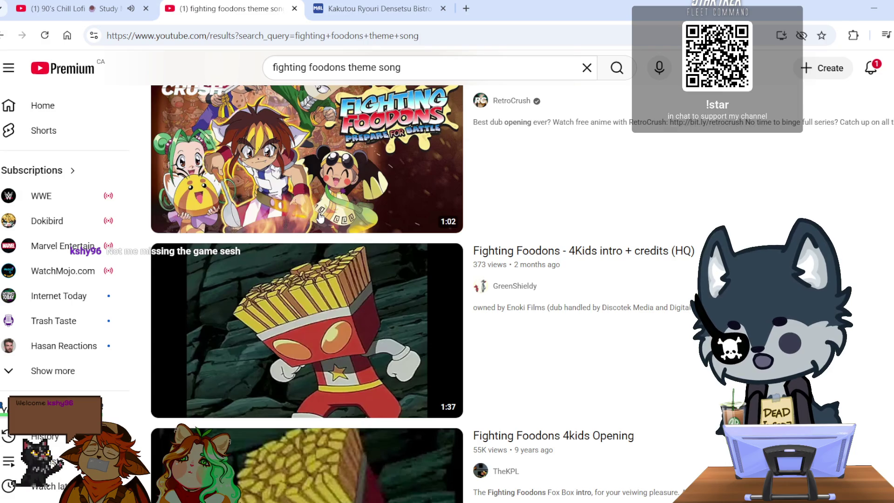
{"action": "scroll", "coordinate": [320, 216], "scroll_direction": "up", "scroll_amount": 2}
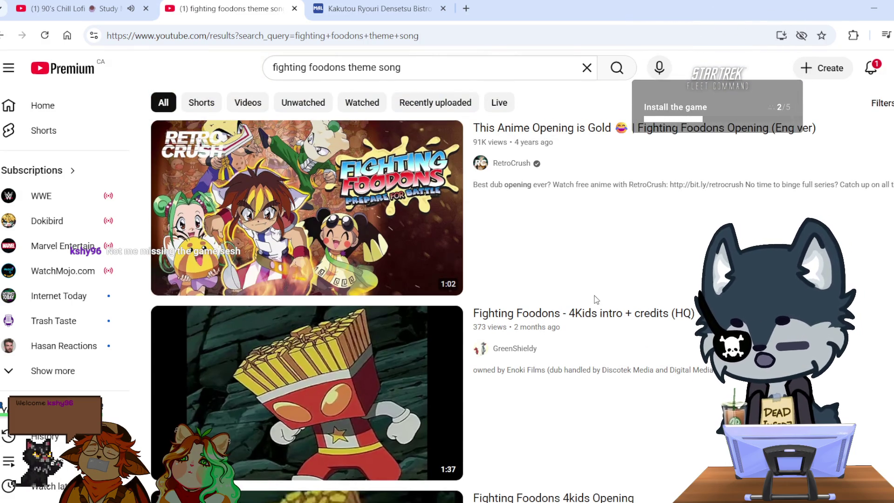
{"action": "mouse_move", "coordinate": [334, 174]}
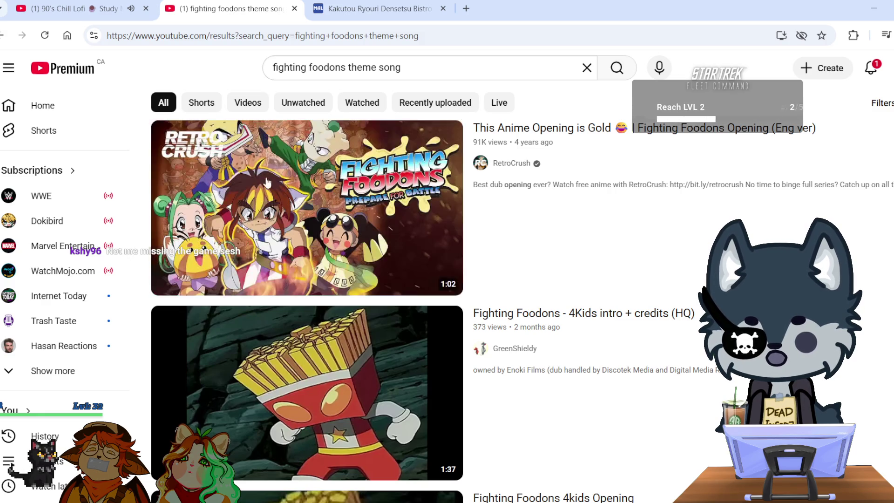
{"action": "mouse_move", "coordinate": [268, 183]}
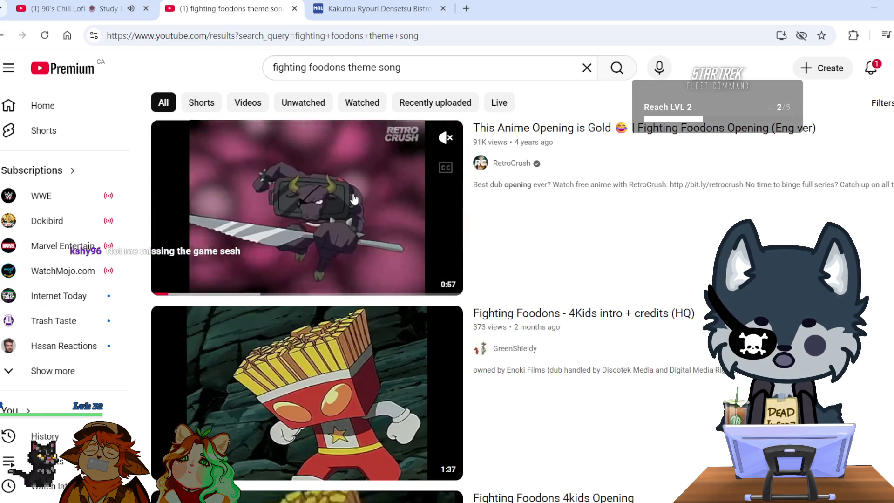
- Open RetroCrush's 'Fighting Foodons Opening (Eng ver)' video and watch it full screen
{"action": "left_click", "coordinate": [394, 224]}
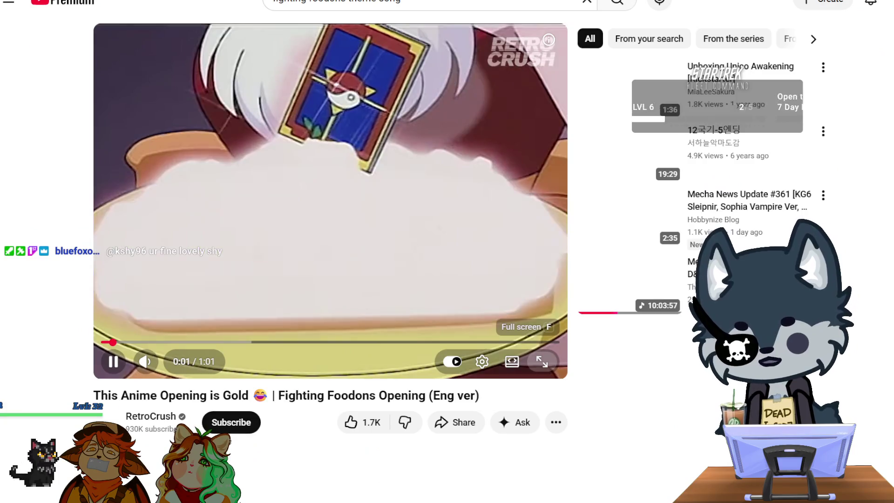
{"action": "left_click", "coordinate": [542, 432]}
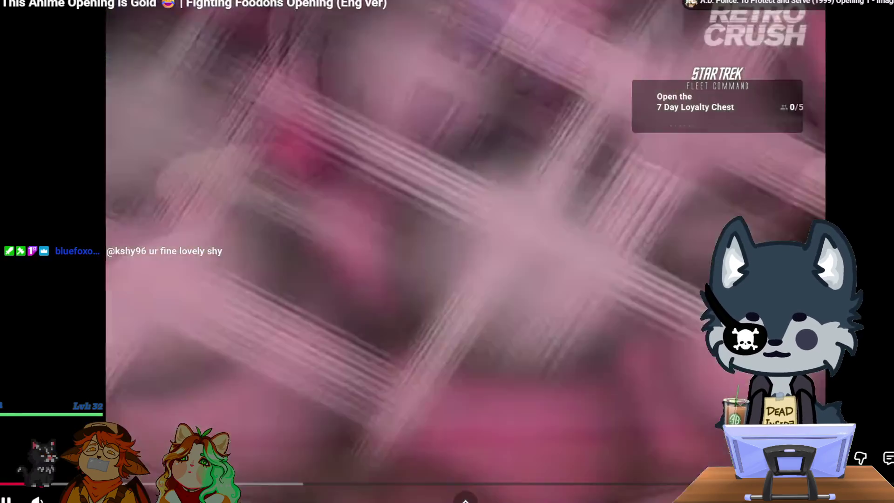